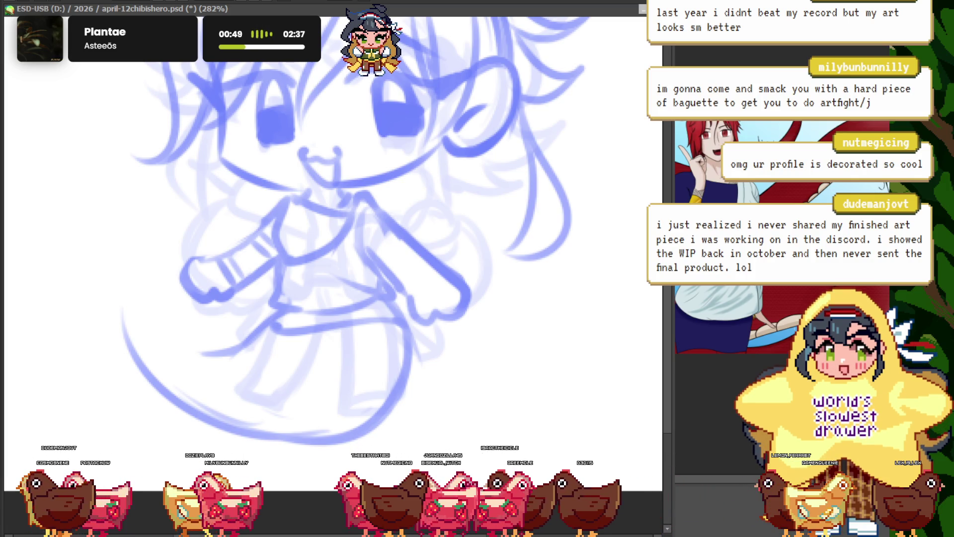
- Draw extra blue hair strands around the chibi girl's head and forehead, zoomed out slightly
key("ctrl+minus")
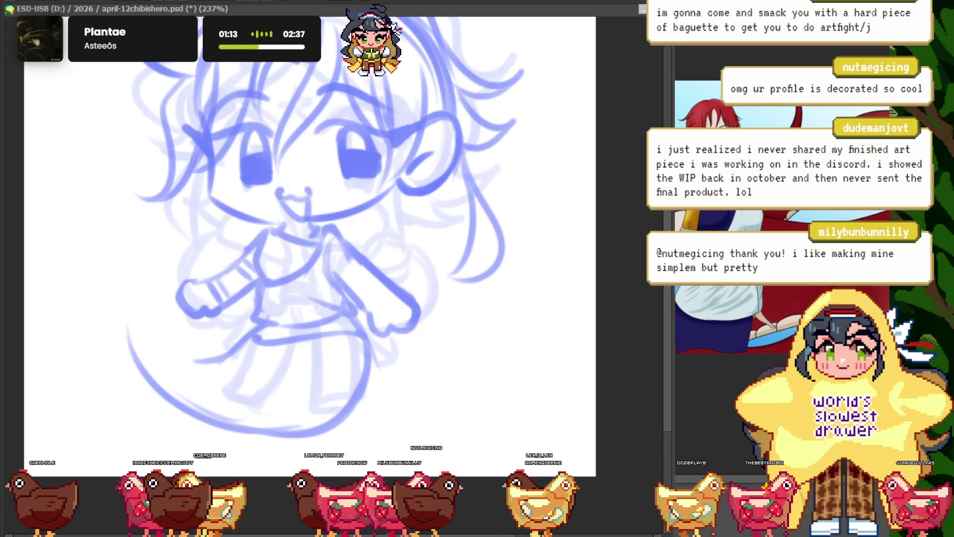
scroll(337, 126, "down", 3)
scroll(337, 126, "up", 3)
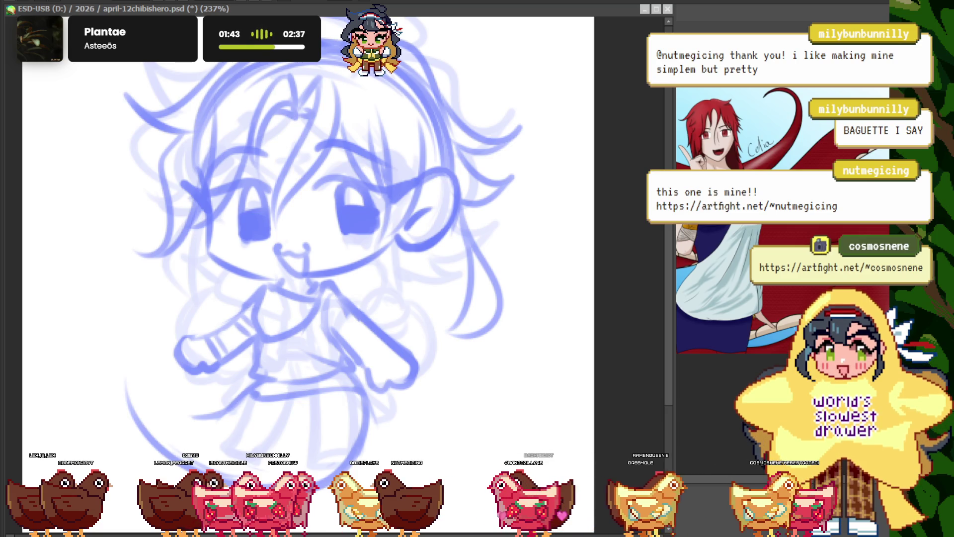
scroll(313, 243, "down", 3)
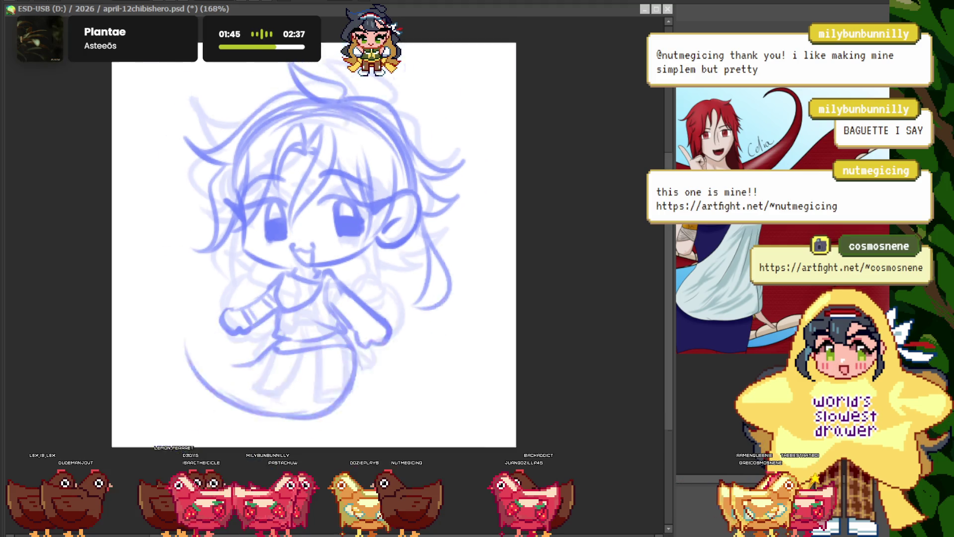
- Add long hair lines down both sides of the figure, zooming to check proportions
scroll(313, 243, "up", 3)
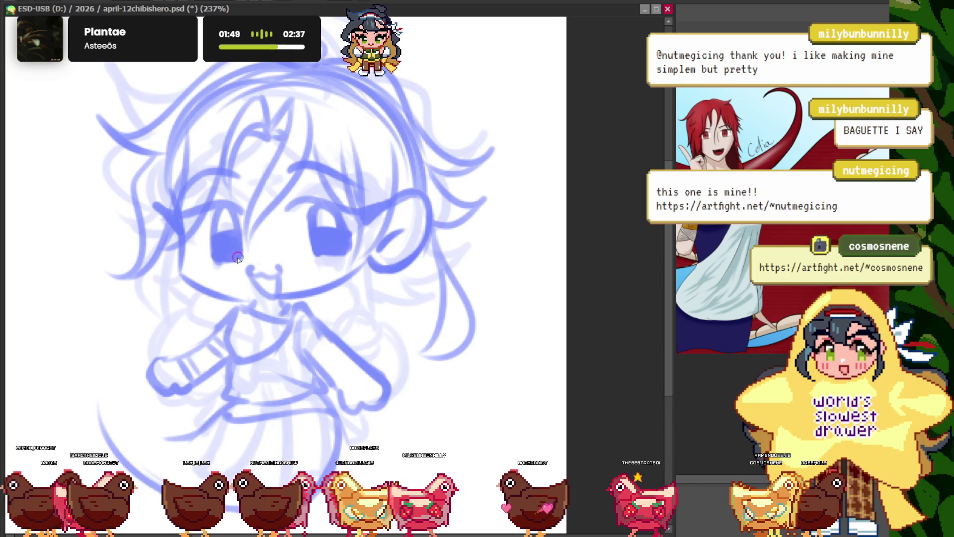
scroll(182, 192, "up", 2)
scroll(194, 169, "up", 2)
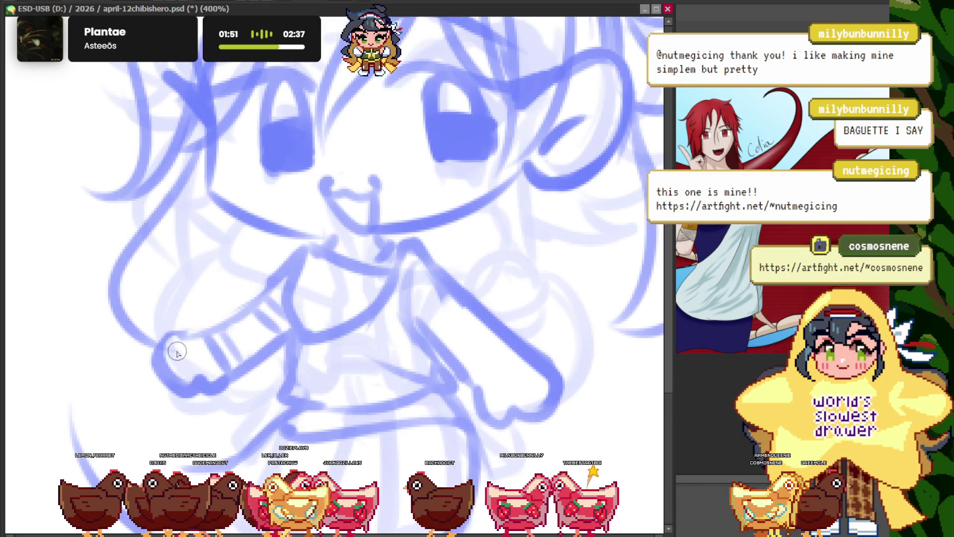
scroll(193, 312, "down", 3)
scroll(351, 209, "up", 2)
scroll(358, 234, "down", 2)
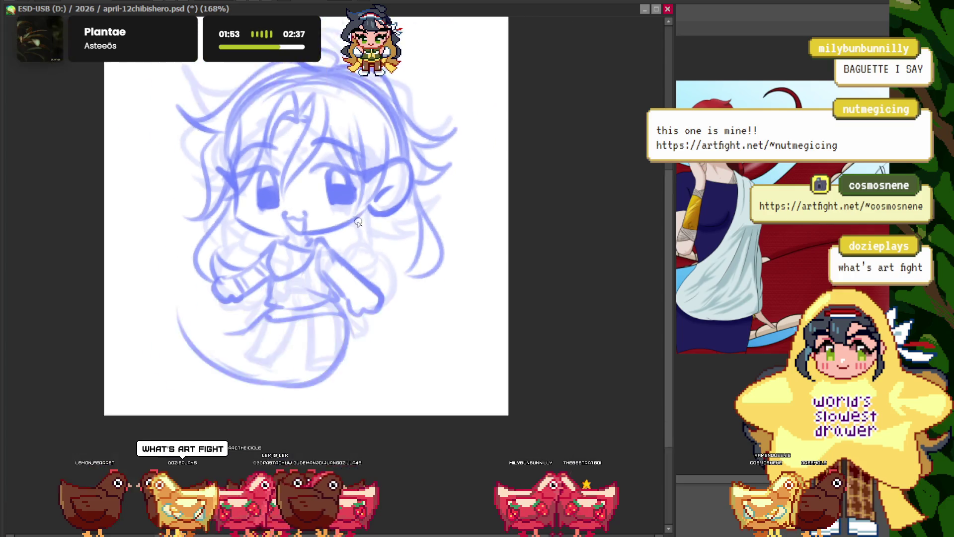
scroll(364, 242, "up", 1)
scroll(363, 242, "up", 3)
scroll(388, 257, "down", 3)
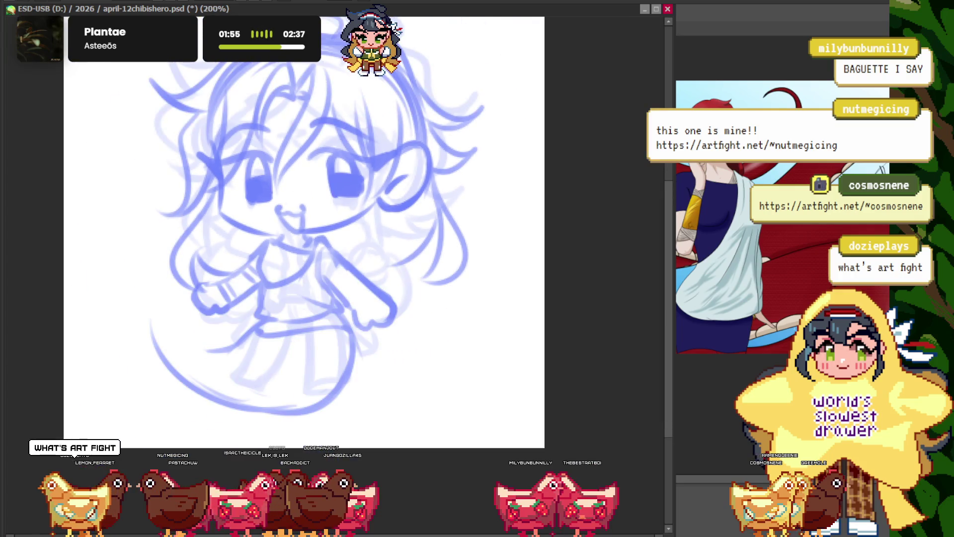
scroll(427, 234, "up", 3)
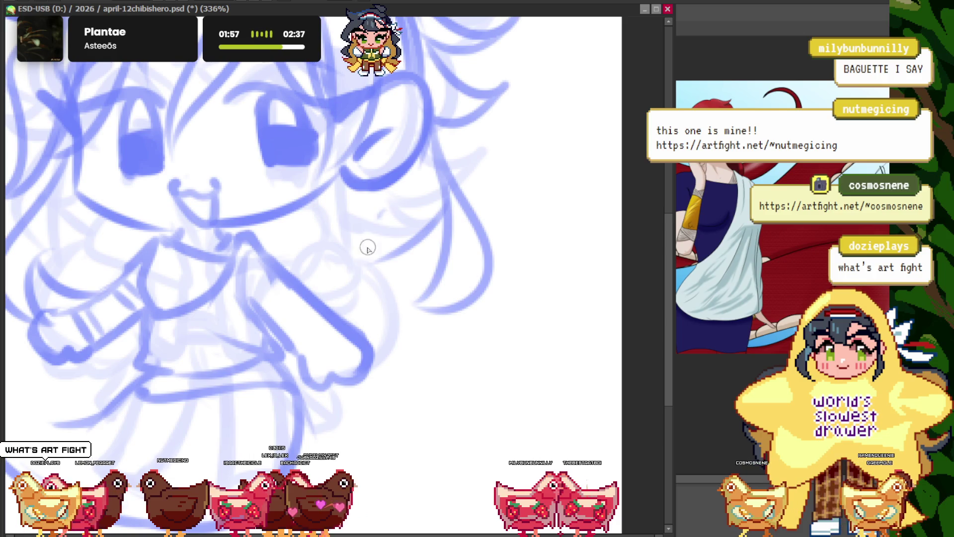
scroll(298, 270, "down", 1)
scroll(299, 269, "down", 1)
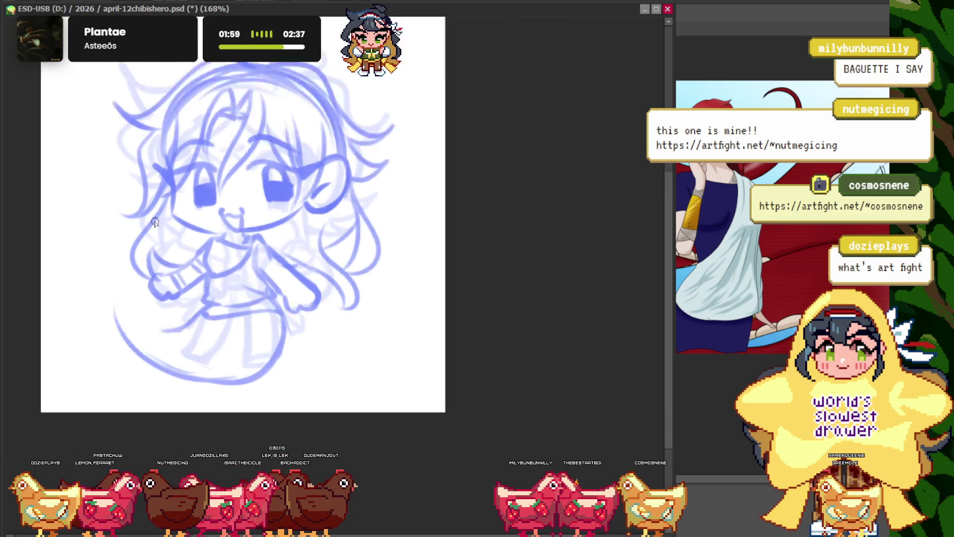
scroll(299, 269, "up", 1)
scroll(323, 268, "down", 2)
scroll(323, 269, "up", 2)
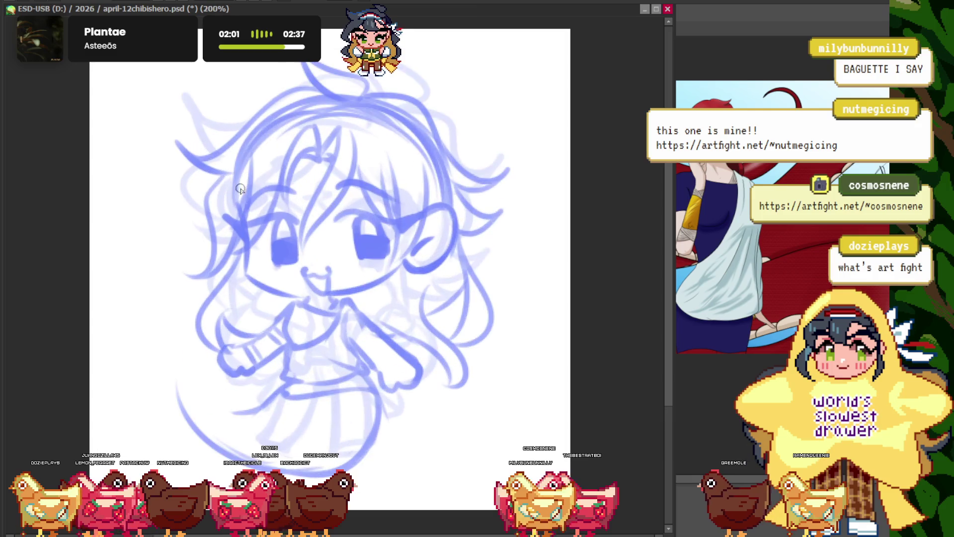
scroll(323, 268, "down", 2)
scroll(323, 268, "up", 2)
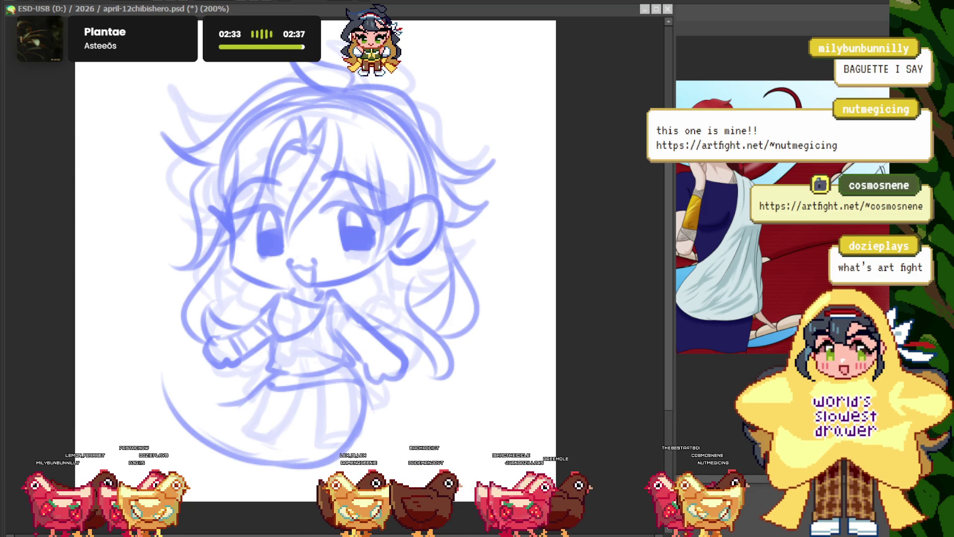
- Sketch the skirt and curling tail curves in the lower body, then review the whole figure
scroll(326, 196, "down", 2)
scroll(326, 196, "up", 3)
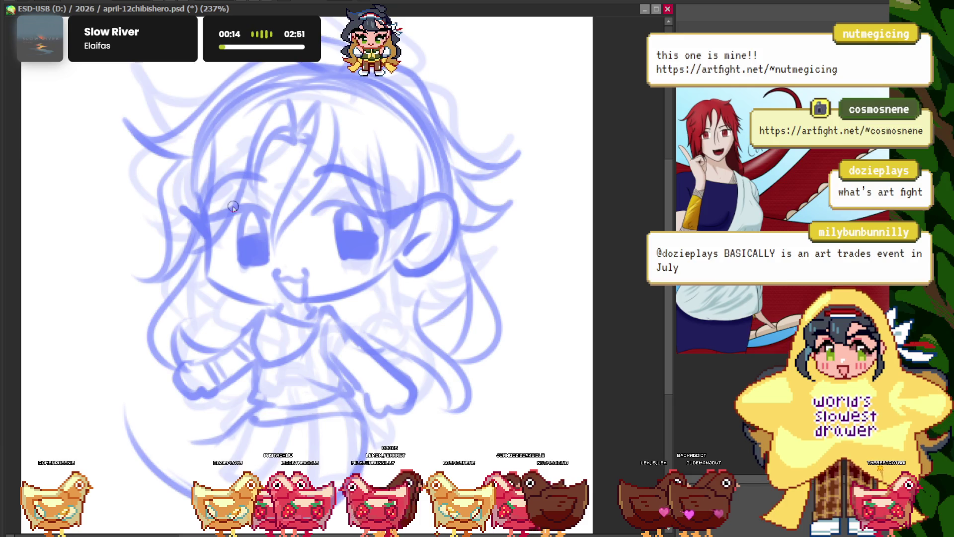
scroll(282, 285, "down", 3)
scroll(282, 285, "up", 1)
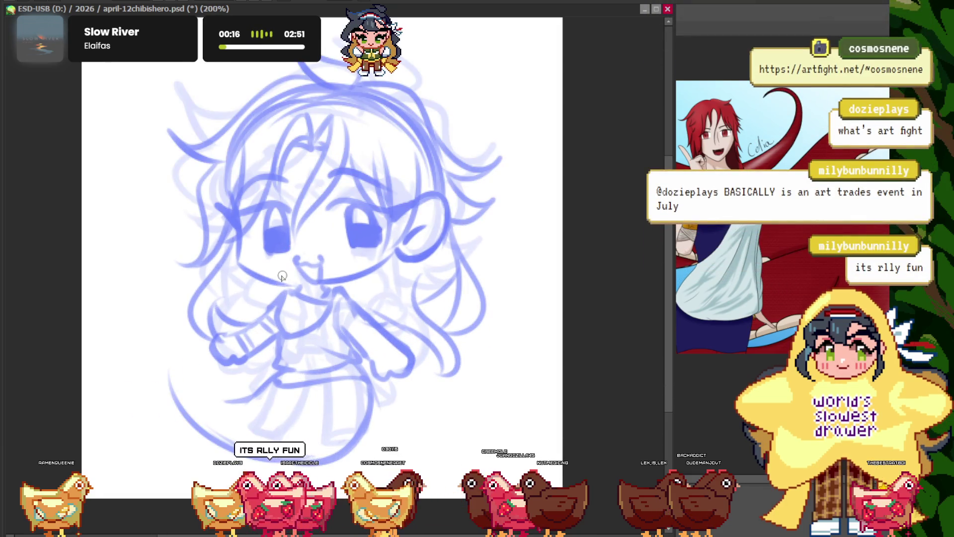
scroll(251, 303, "up", 1)
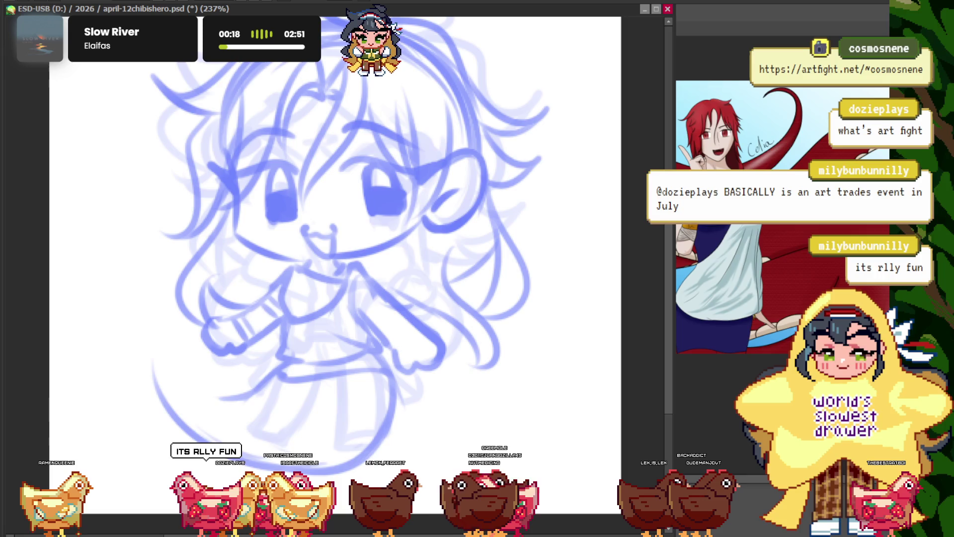
left_click_drag(203, 437, 233, 361)
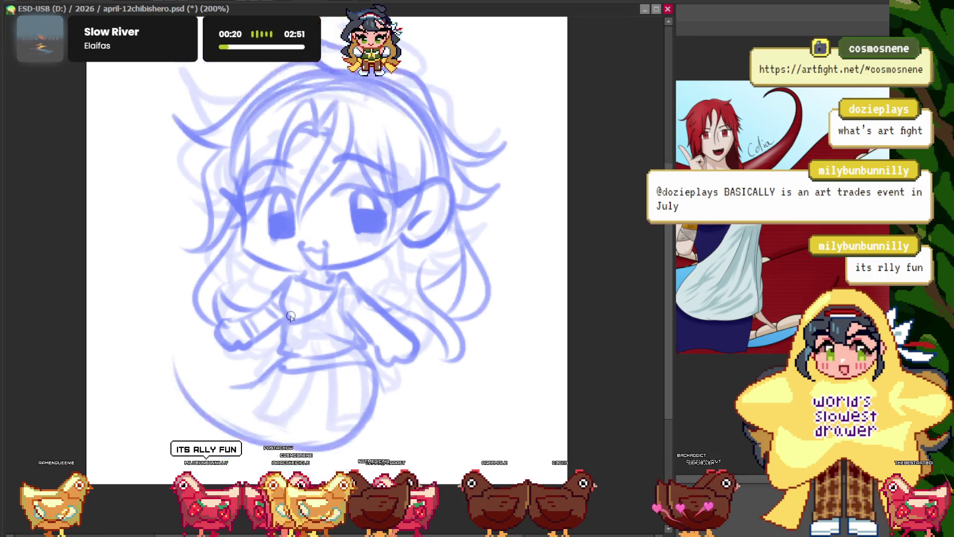
scroll(234, 362, "up", 1)
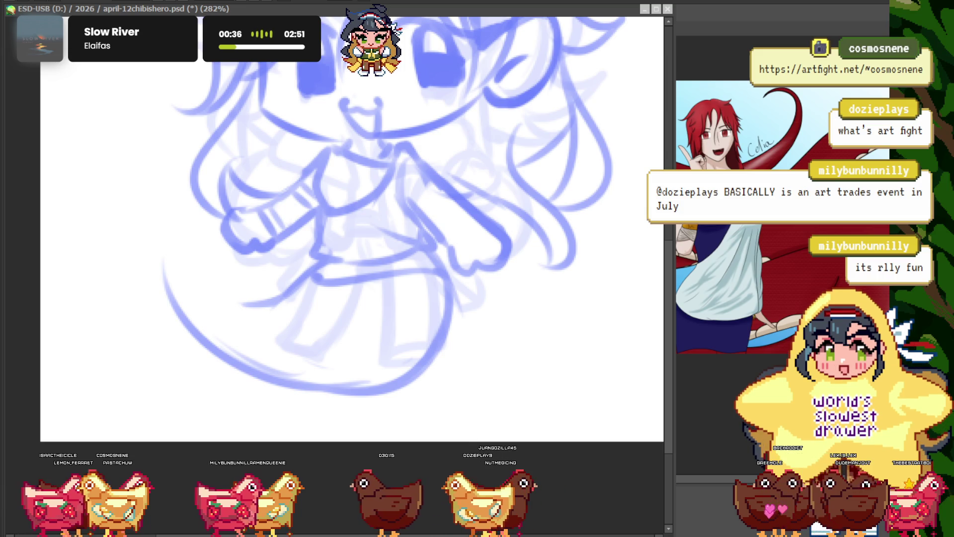
scroll(344, 305, "down", 5)
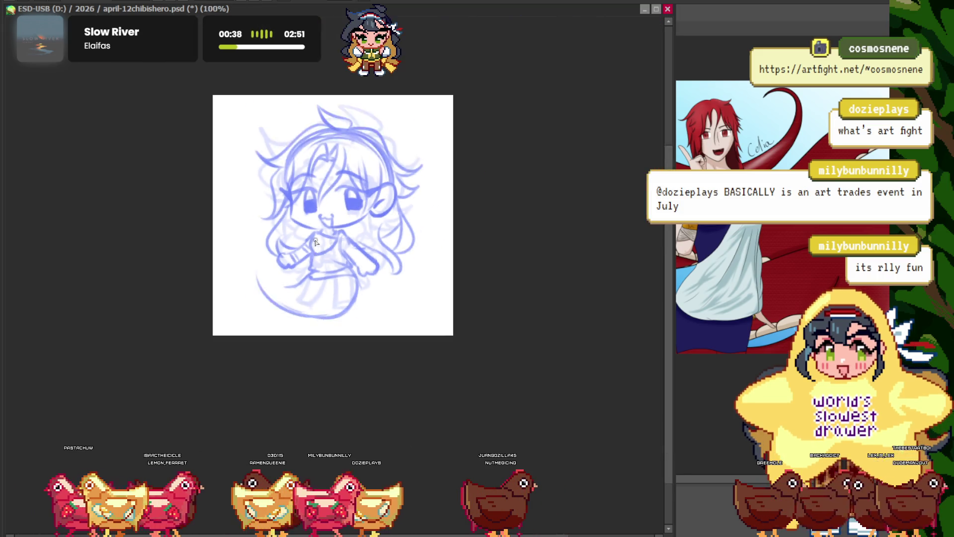
scroll(345, 304, "up", 3)
scroll(345, 305, "up", 2)
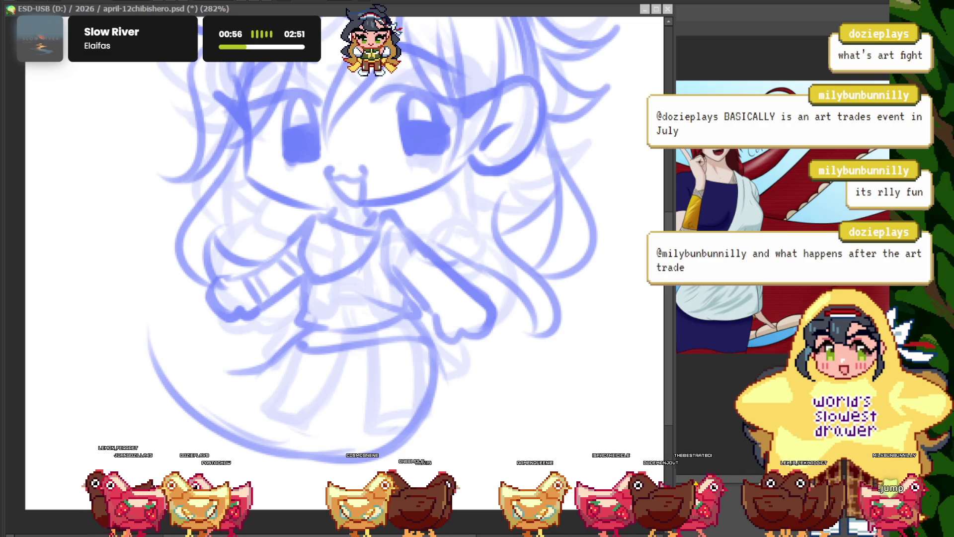
scroll(249, 212, "down", 3)
scroll(249, 211, "up", 2)
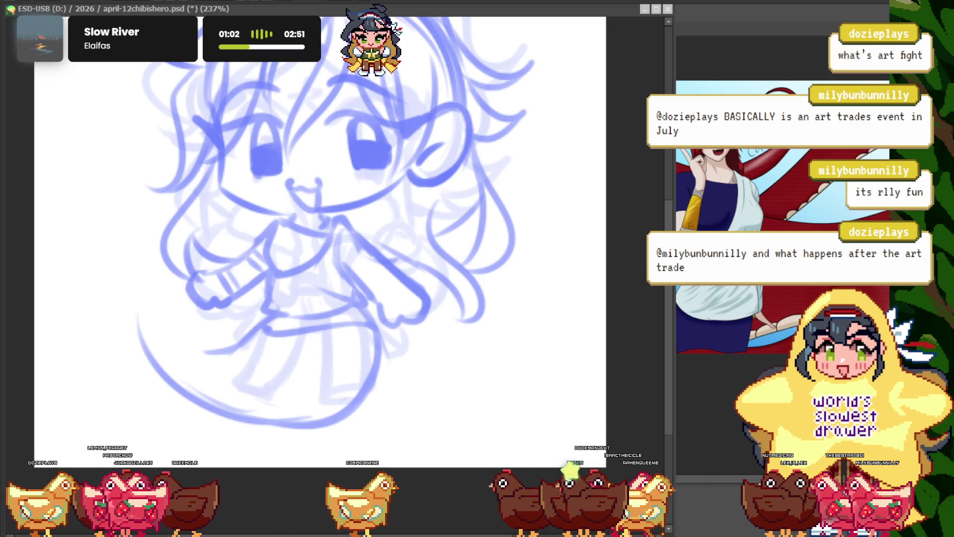
scroll(291, 318, "down", 5)
scroll(292, 319, "up", 4)
scroll(291, 318, "down", 1)
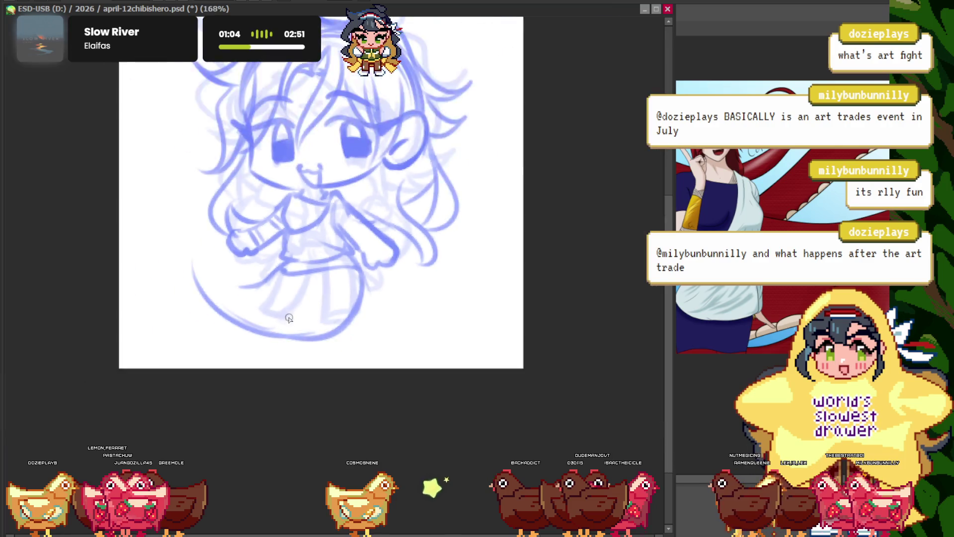
scroll(291, 319, "up", 3)
scroll(299, 294, "up", 3)
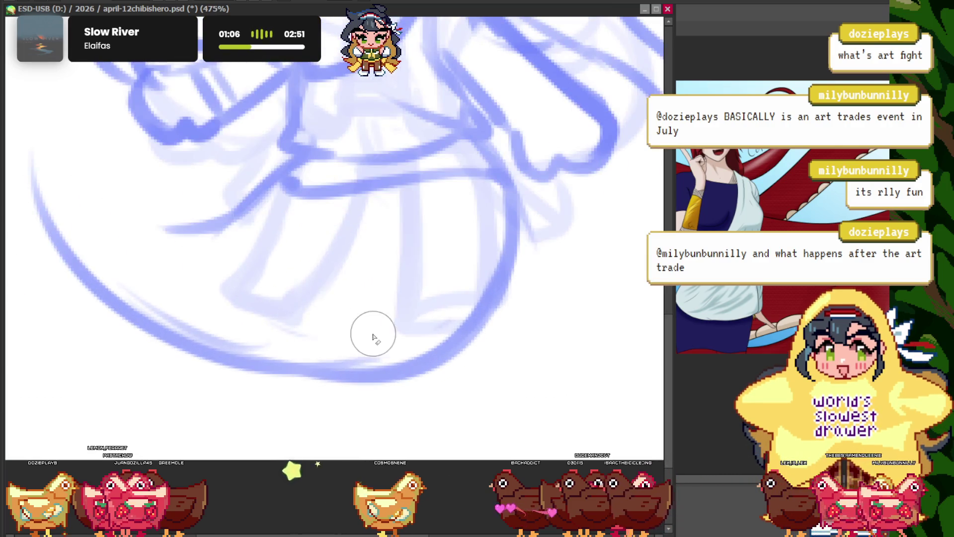
scroll(251, 293, "down", 4)
scroll(251, 293, "up", 1)
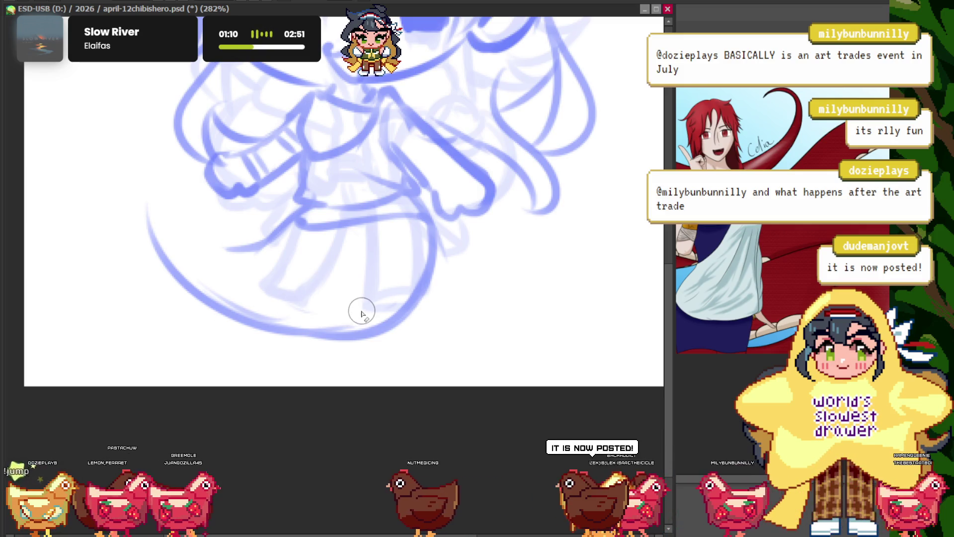
scroll(311, 315, "down", 4)
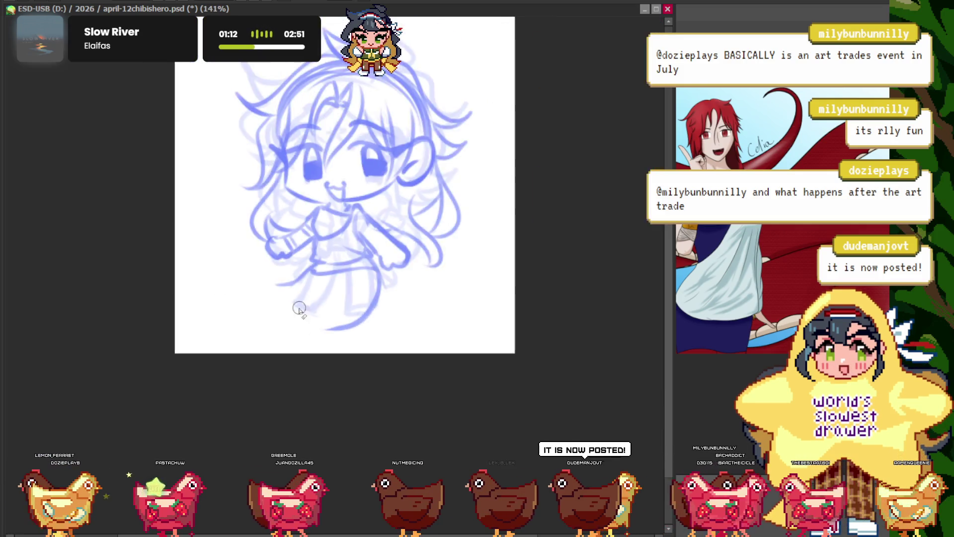
scroll(311, 314, "up", 3)
scroll(334, 345, "down", 2)
scroll(373, 305, "up", 3)
scroll(373, 305, "down", 1)
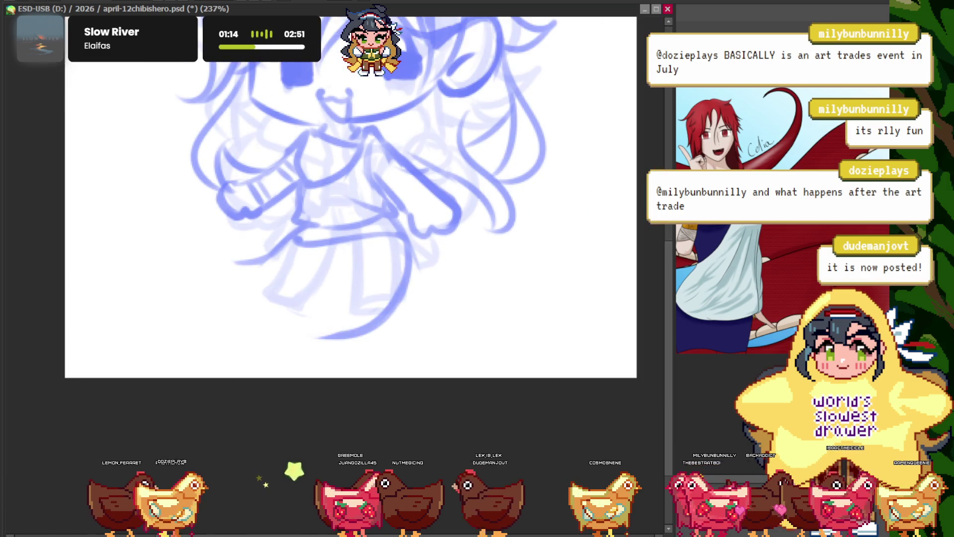
scroll(274, 313, "up", 1)
scroll(289, 315, "up", 1)
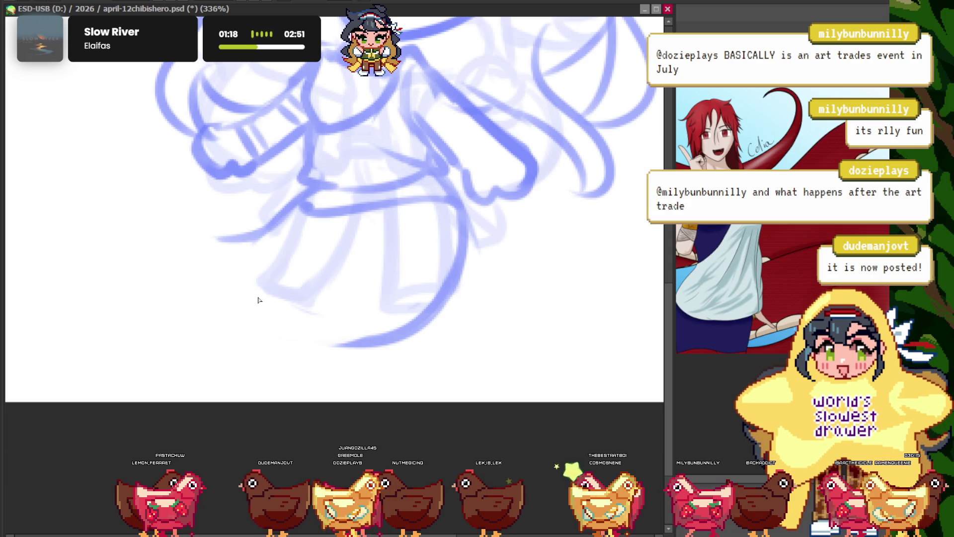
scroll(266, 292, "down", 2)
scroll(284, 278, "down", 1)
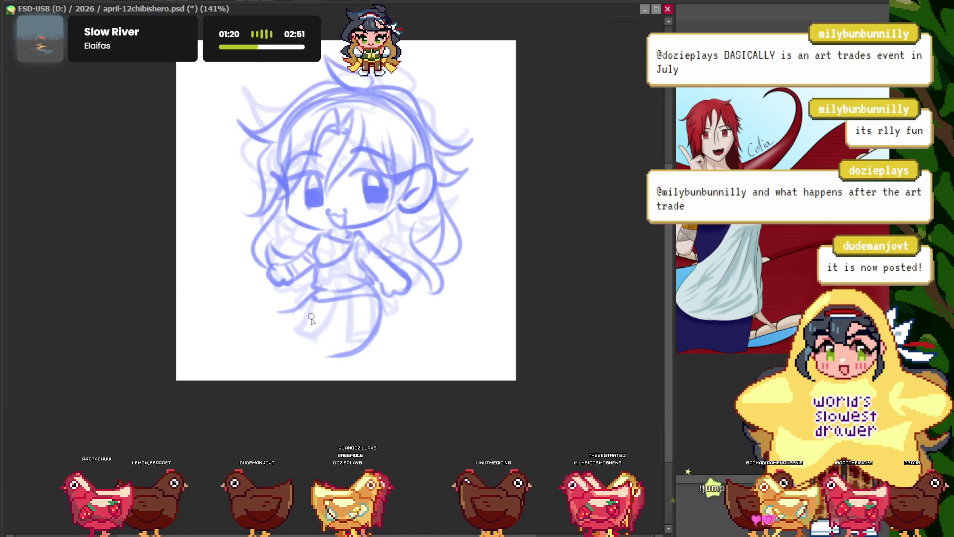
scroll(311, 292, "up", 2)
scroll(312, 293, "up", 1)
scroll(316, 341, "up", 1)
scroll(336, 346, "down", 2)
scroll(323, 332, "up", 1)
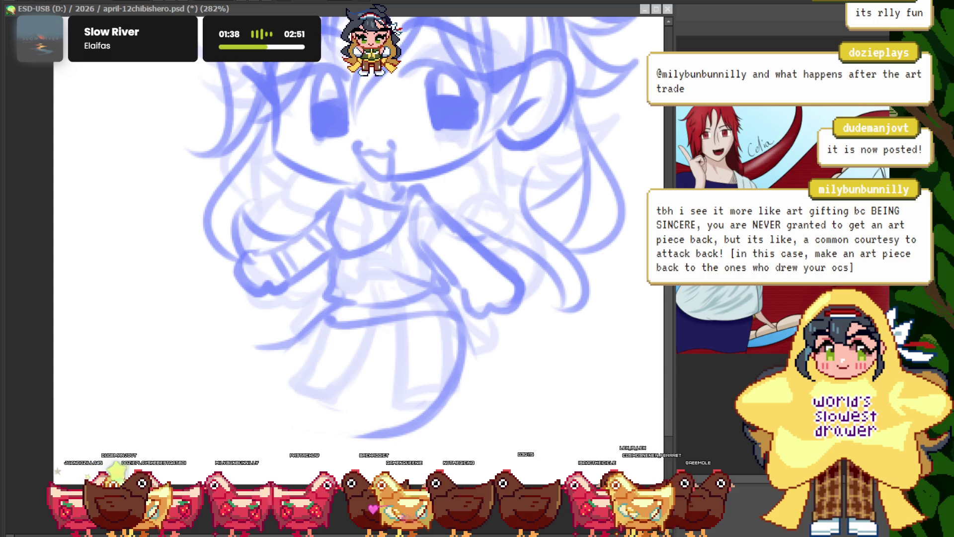
scroll(358, 224, "down", 2)
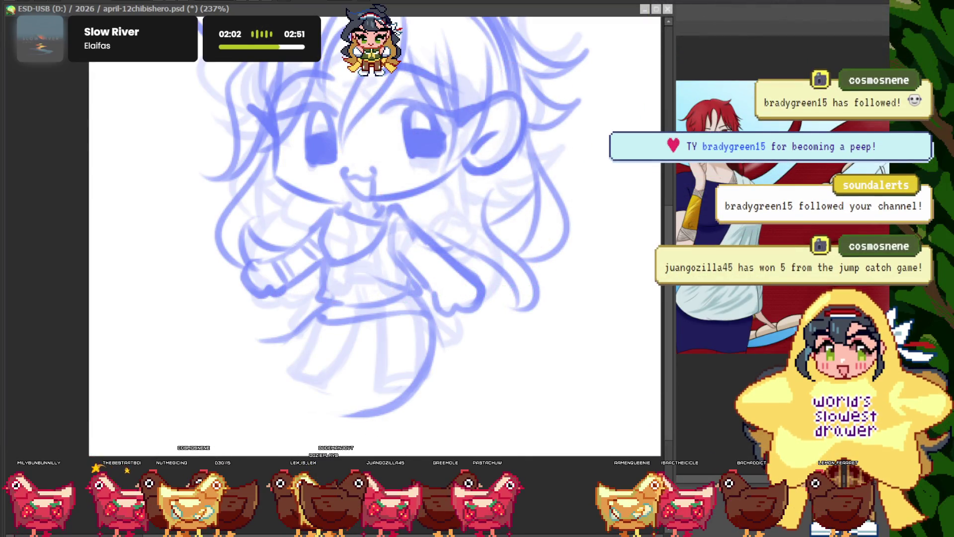
- Start the coiled tail strokes around the lower body, undoing and restoring the dark body strokes
left_click_drag(363, 238, 339, 255)
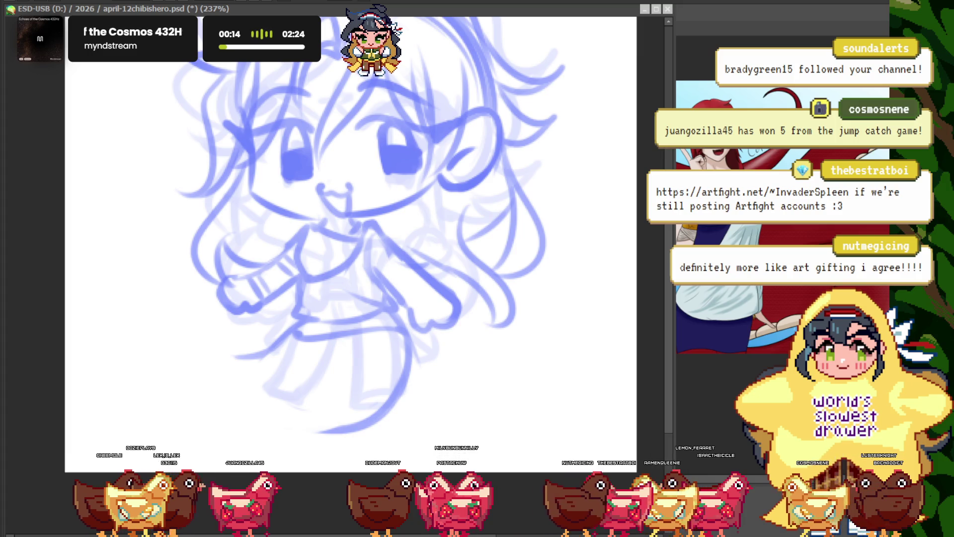
scroll(394, 311, "down", 1)
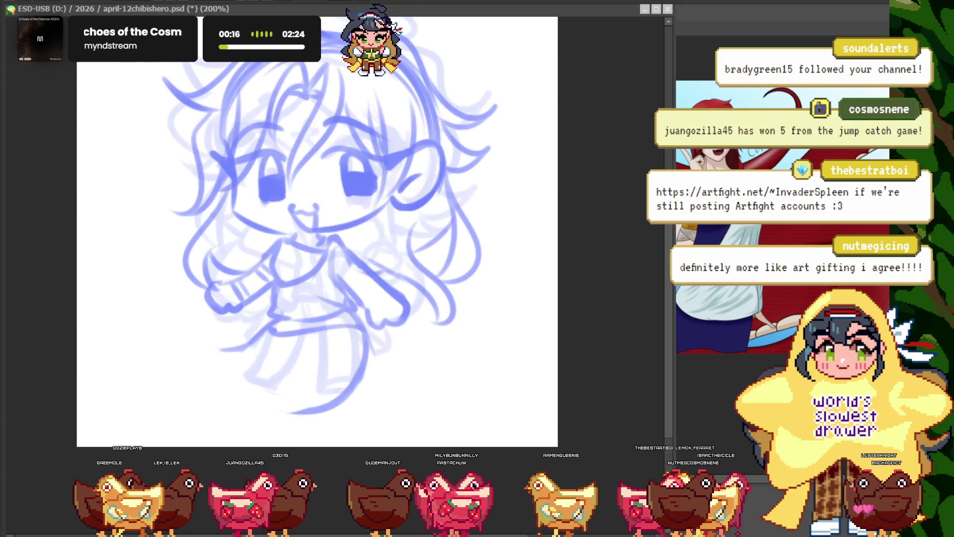
scroll(394, 311, "down", 2)
scroll(395, 310, "up", 2)
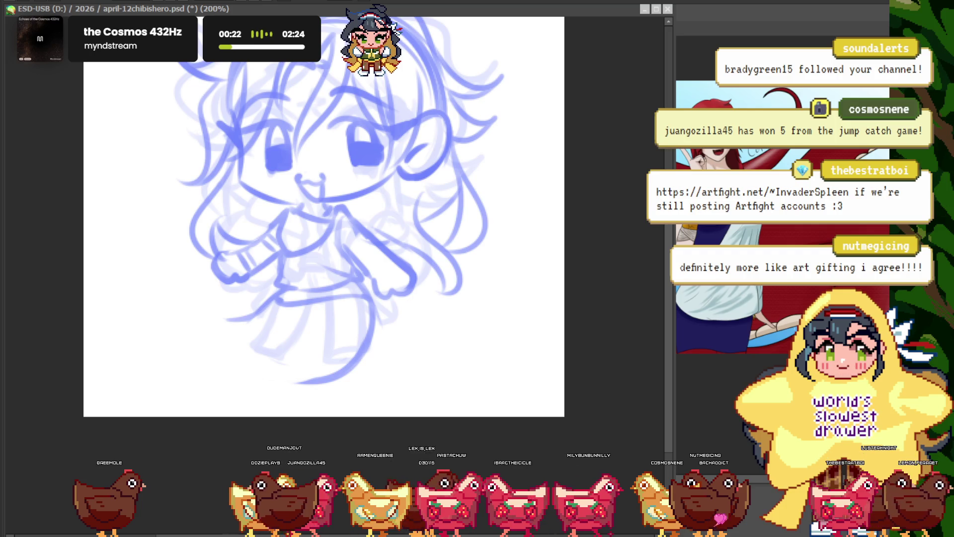
key("ctrl+z")
key("ctrl+y")
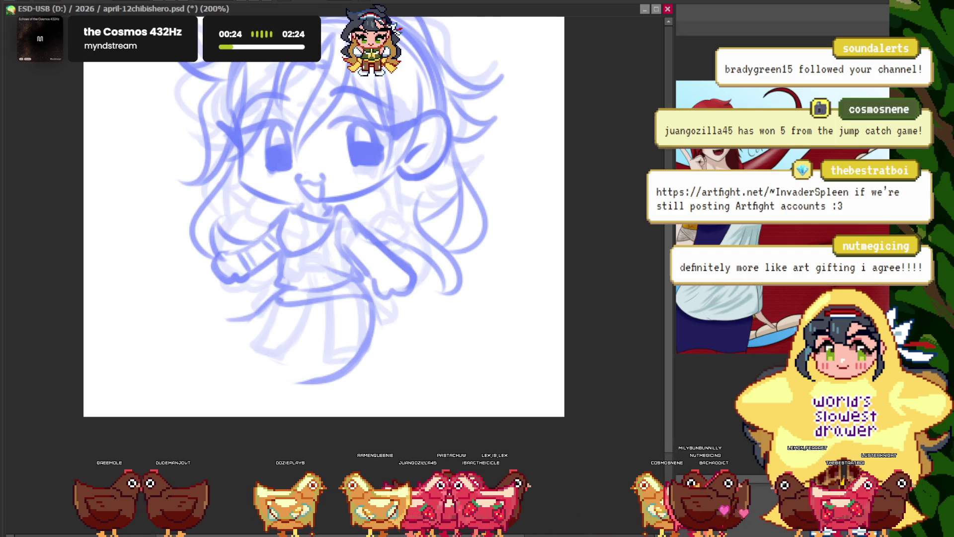
- Continue curling the large snake tail around the bottom of the girl, zooming to check it
scroll(269, 351, "up", 2)
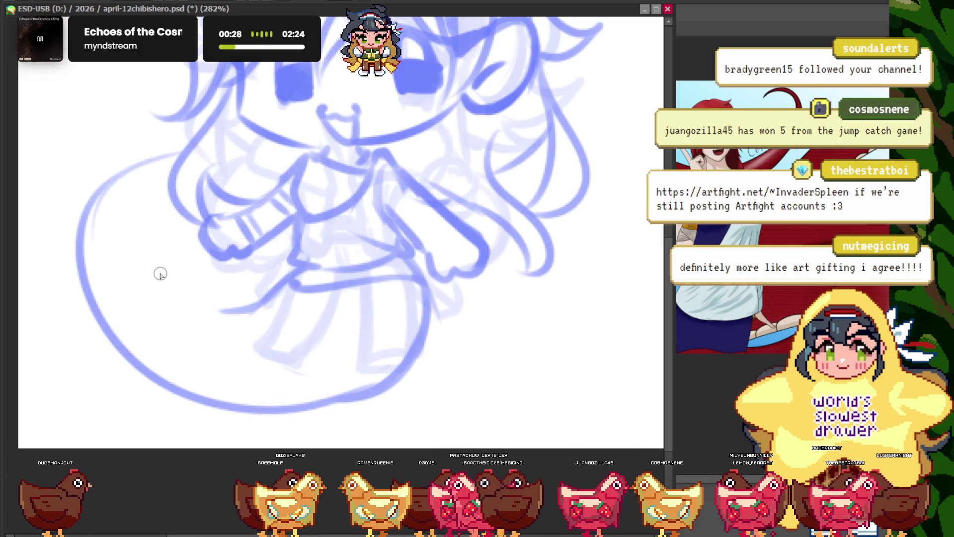
scroll(260, 307, "up", 1)
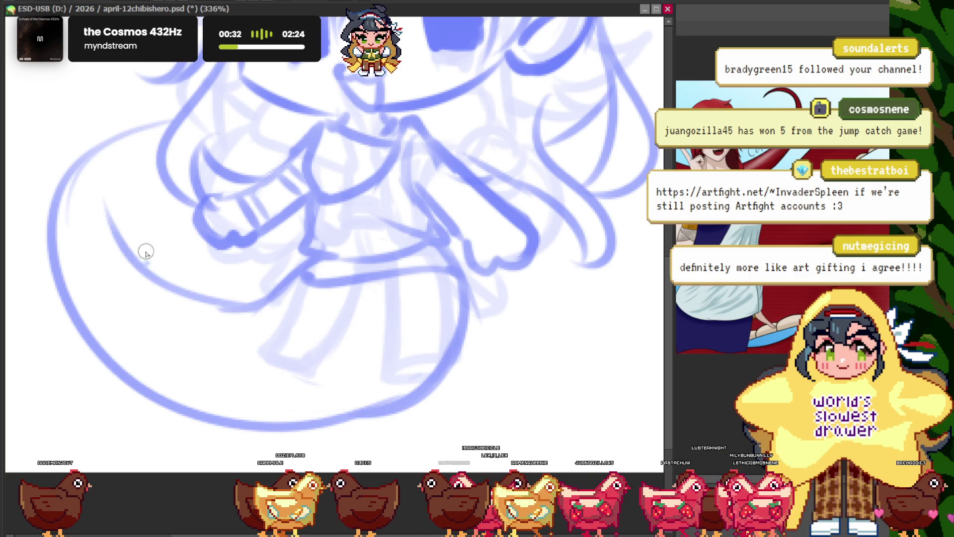
scroll(145, 258, "down", 3)
scroll(300, 256, "up", 2)
scroll(301, 256, "up", 1)
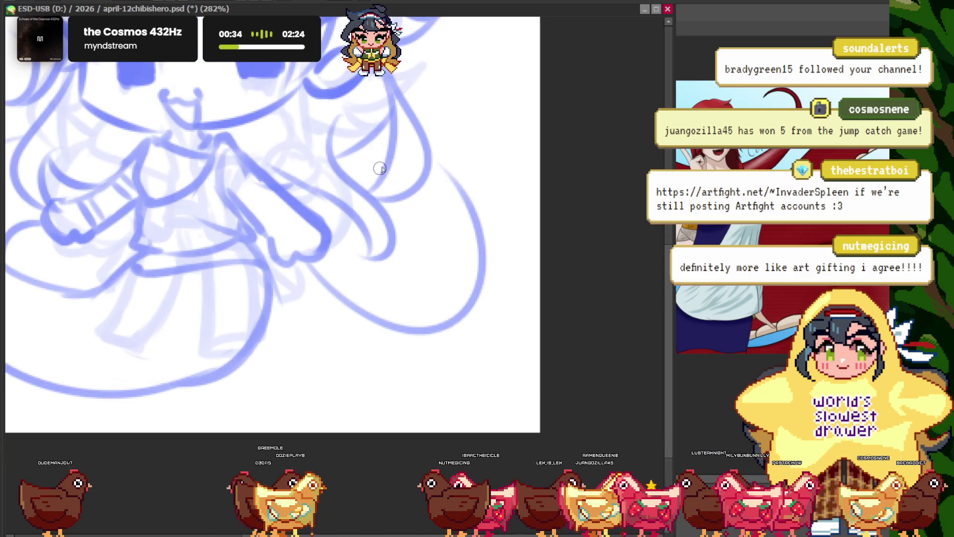
scroll(394, 163, "down", 3)
scroll(272, 341, "up", 1)
scroll(273, 342, "up", 2)
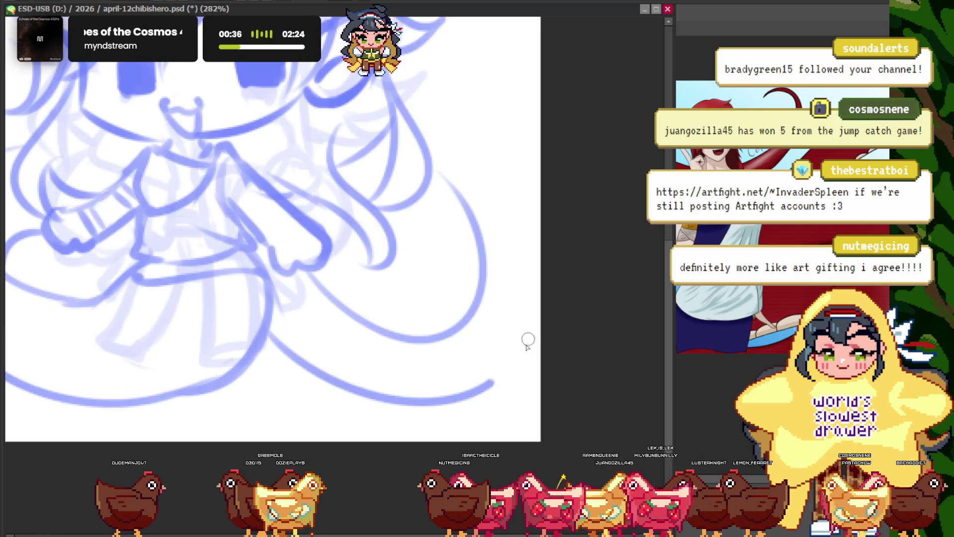
scroll(391, 215, "down", 3)
scroll(287, 180, "up", 2)
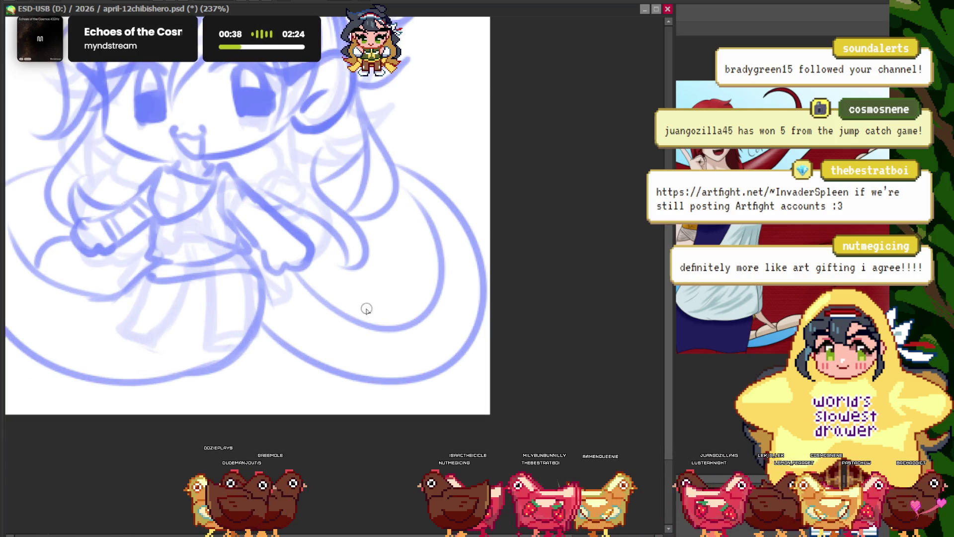
scroll(357, 186, "up", 2)
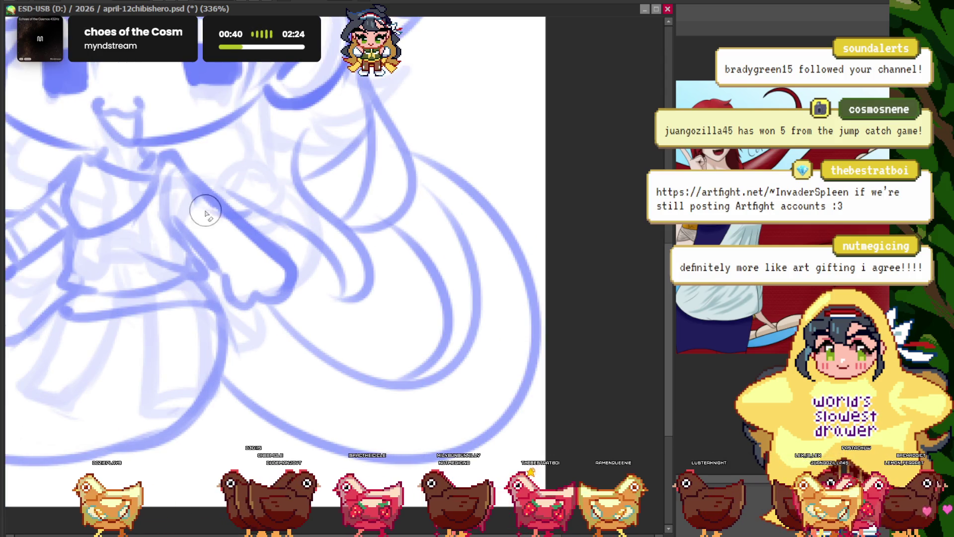
scroll(426, 213, "up", 2)
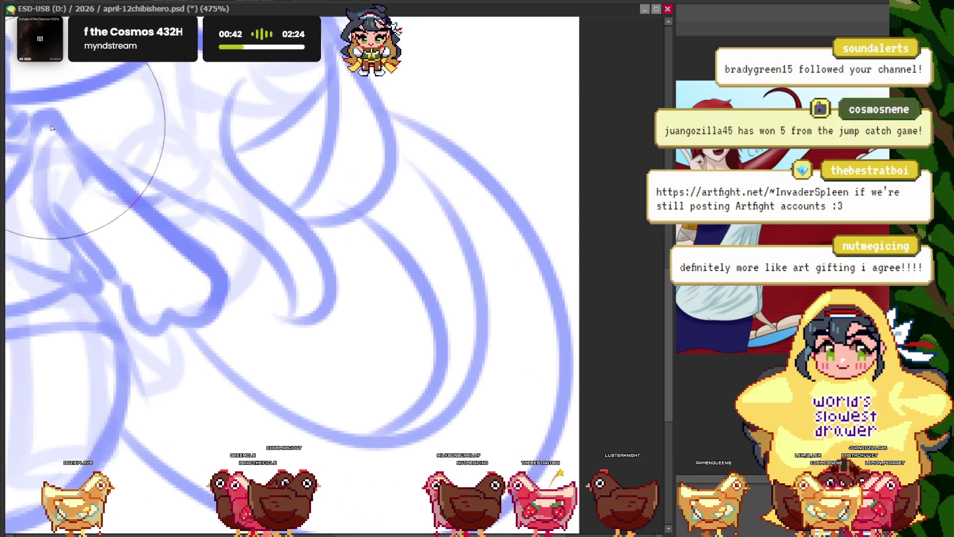
scroll(366, 309, "down", 3)
scroll(154, 107, "down", 2)
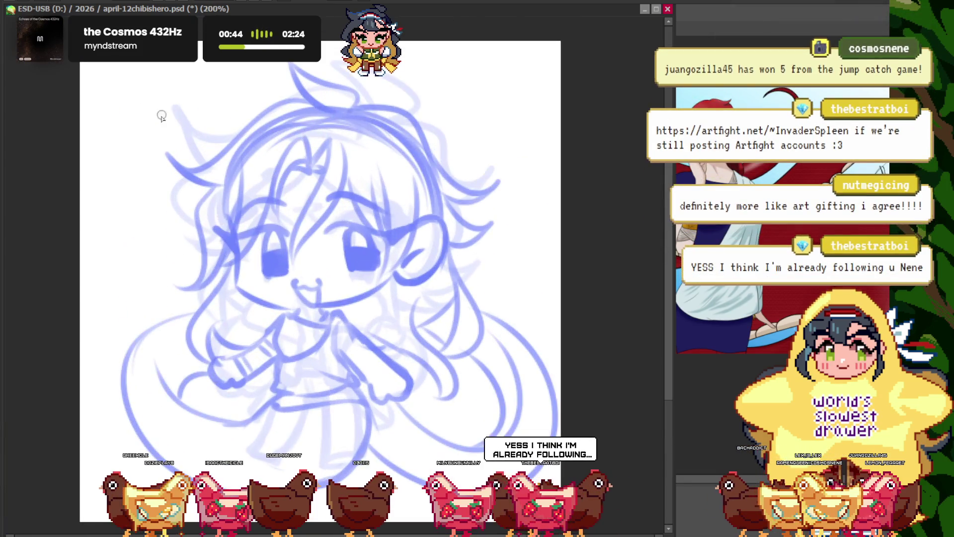
scroll(240, 211, "down", 2)
scroll(240, 211, "up", 1)
scroll(323, 248, "up", 1)
scroll(388, 278, "up", 1)
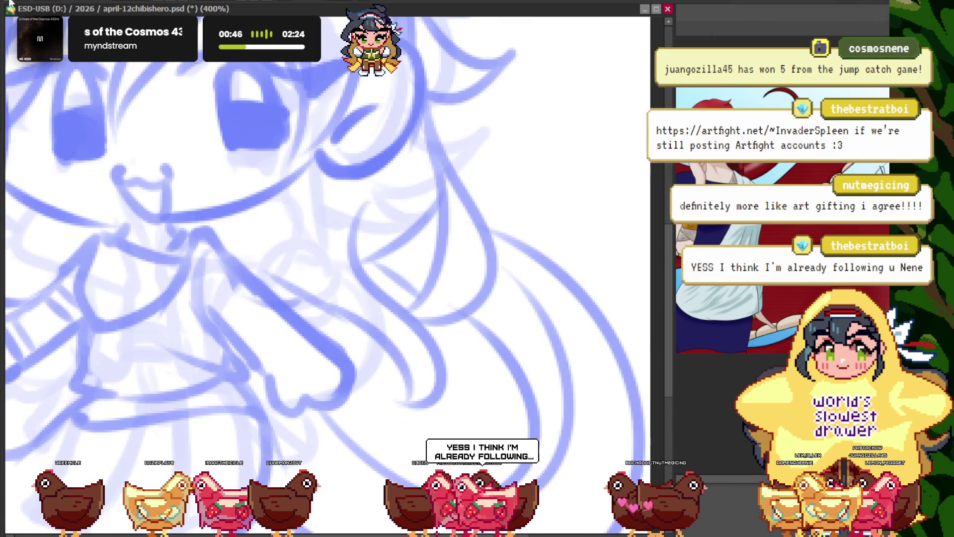
scroll(412, 293, "up", 1)
scroll(362, 262, "down", 4)
scroll(169, 243, "up", 2)
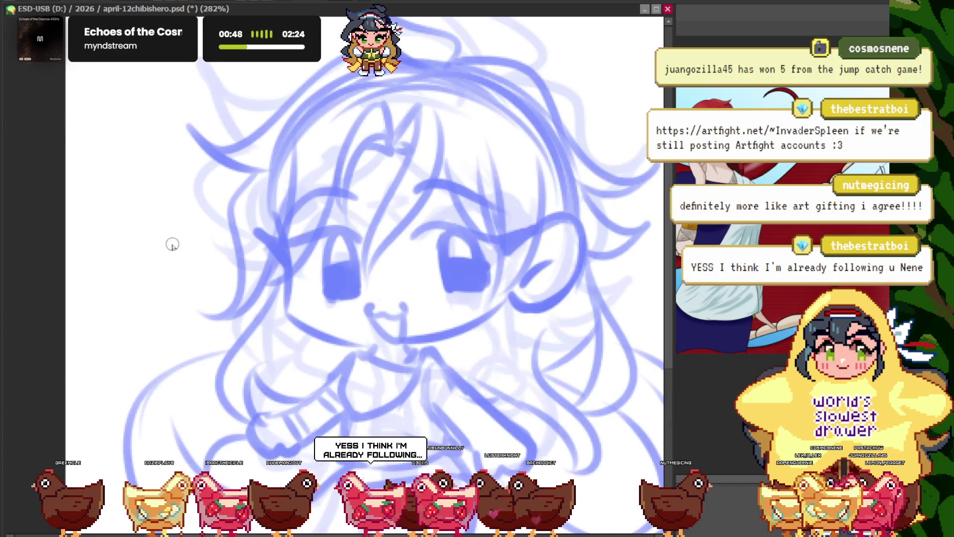
scroll(106, 173, "down", 1)
scroll(177, 208, "down", 1)
scroll(169, 189, "down", 2)
scroll(158, 164, "up", 1)
scroll(164, 149, "up", 3)
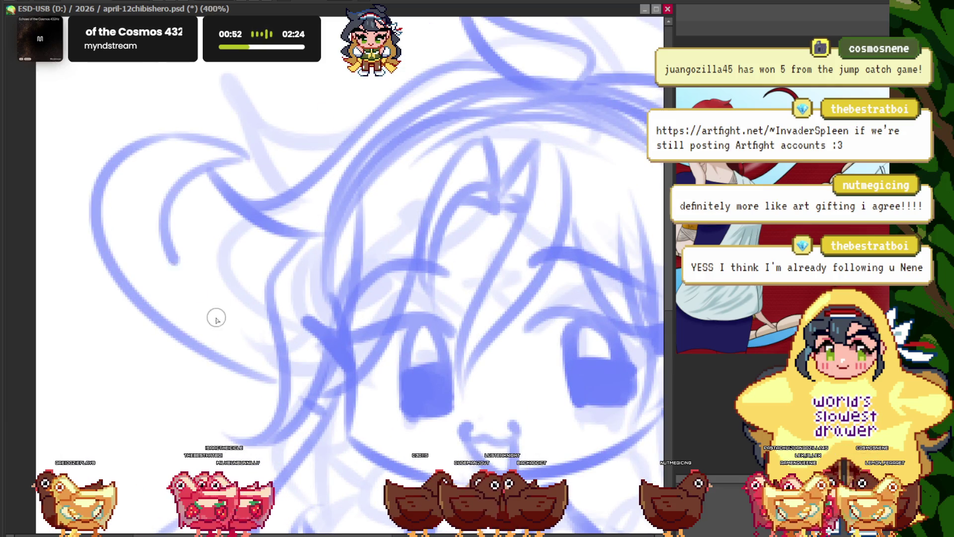
scroll(196, 298, "down", 3)
scroll(69, 75, "up", 1)
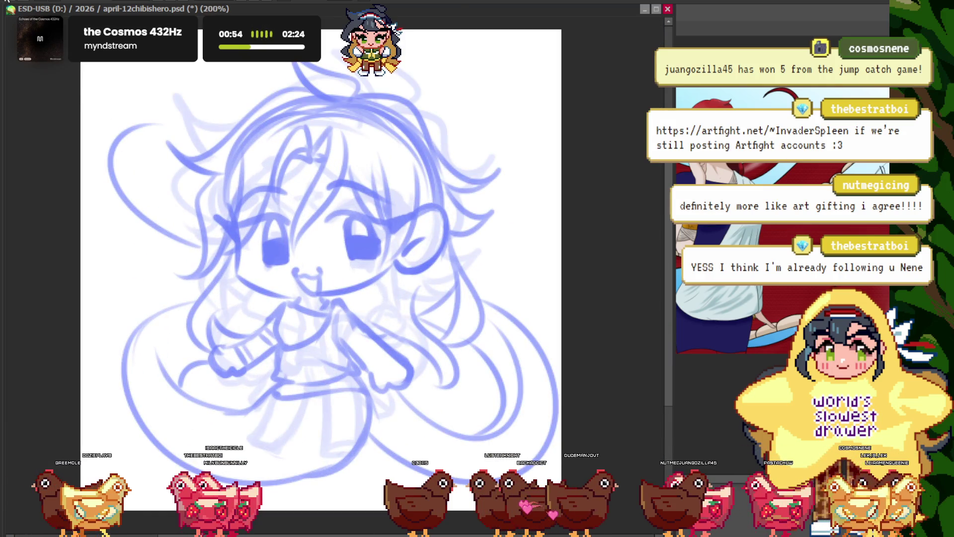
scroll(125, 181, "up", 1)
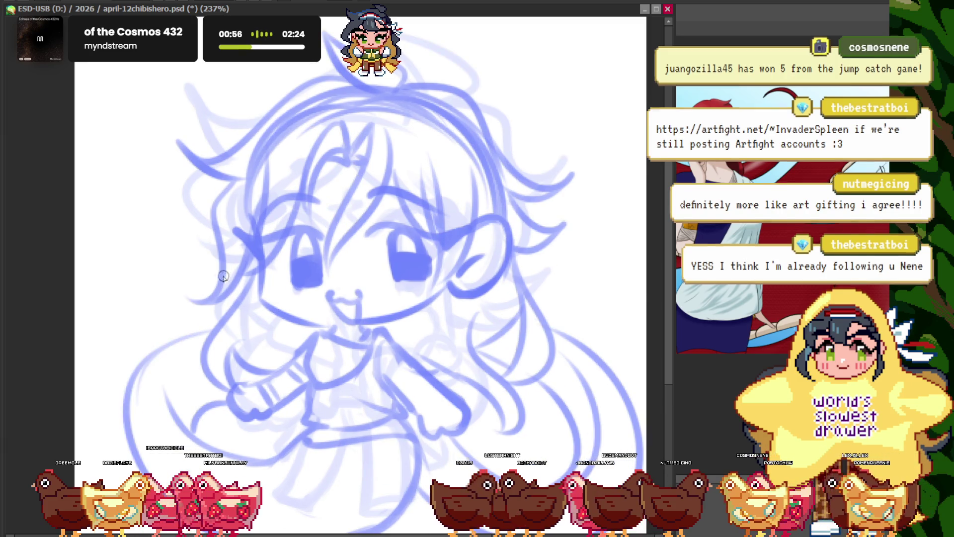
scroll(196, 247, "up", 1)
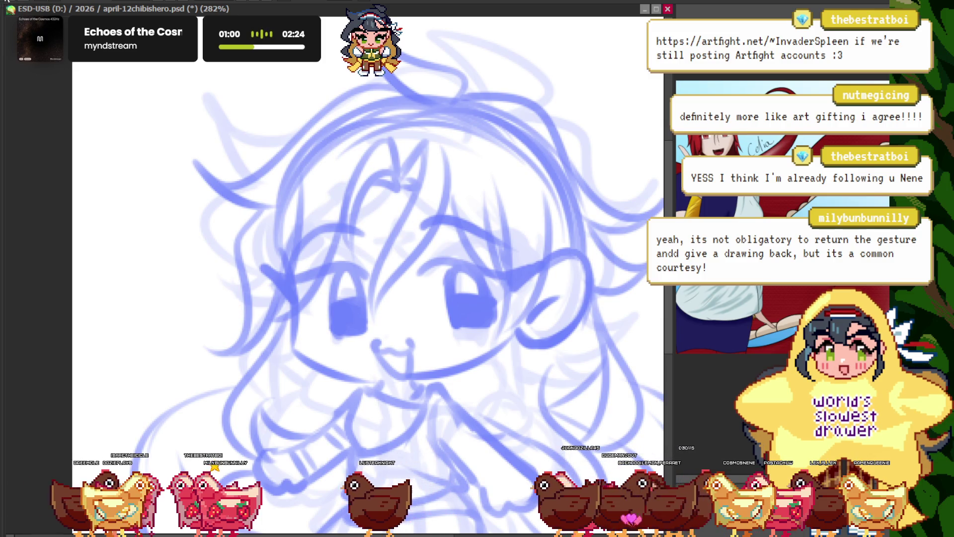
scroll(263, 340, "up", 2)
scroll(179, 239, "down", 4)
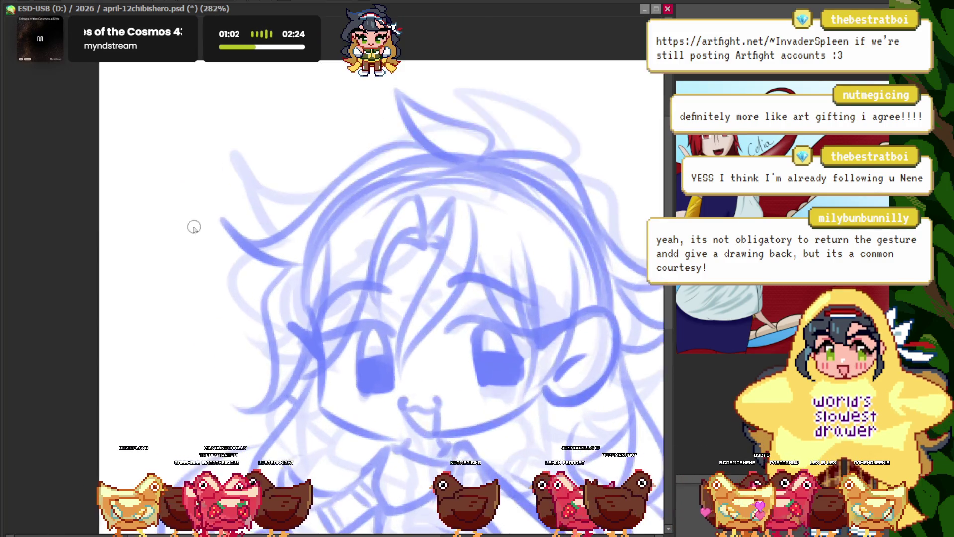
scroll(226, 236, "up", 3)
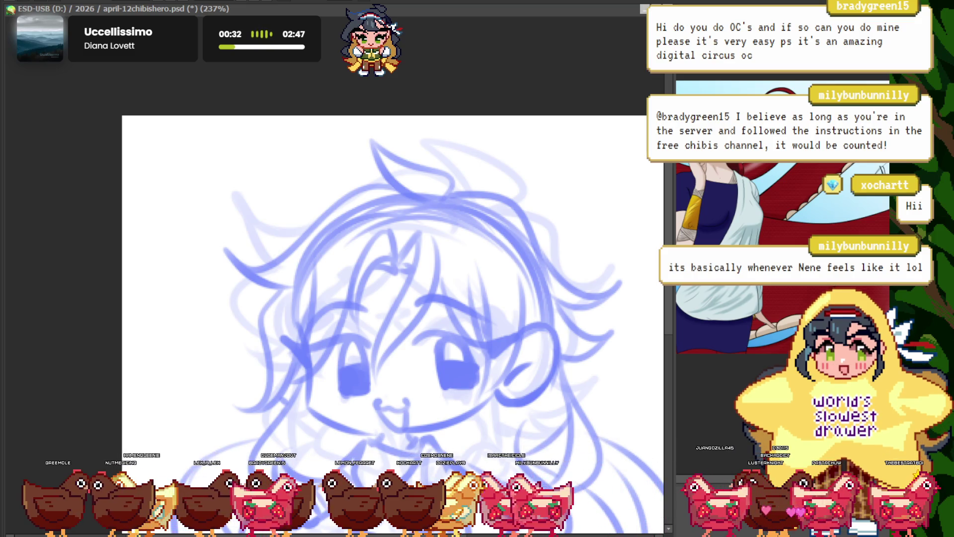
scroll(308, 305, "down", 4)
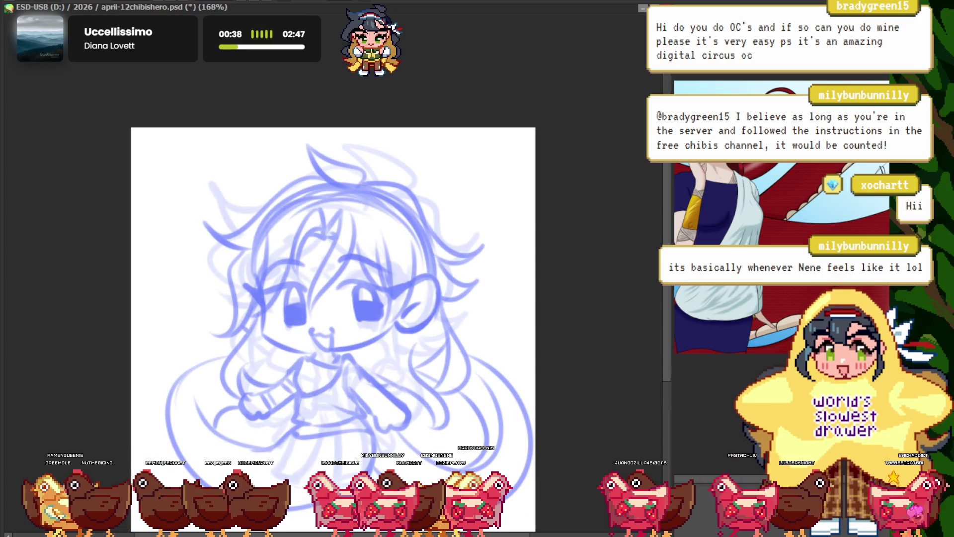
scroll(208, 254, "up", 5)
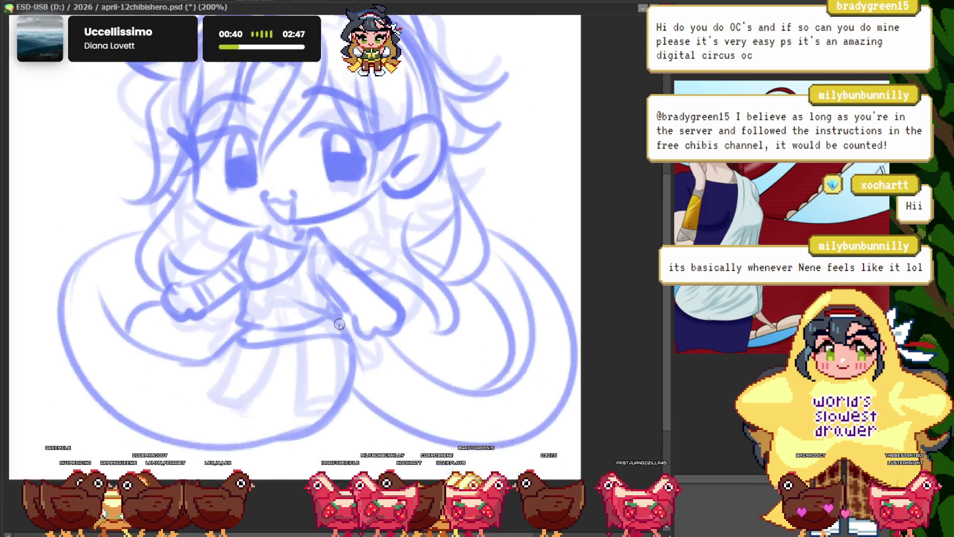
scroll(209, 254, "down", 2)
scroll(245, 298, "up", 2)
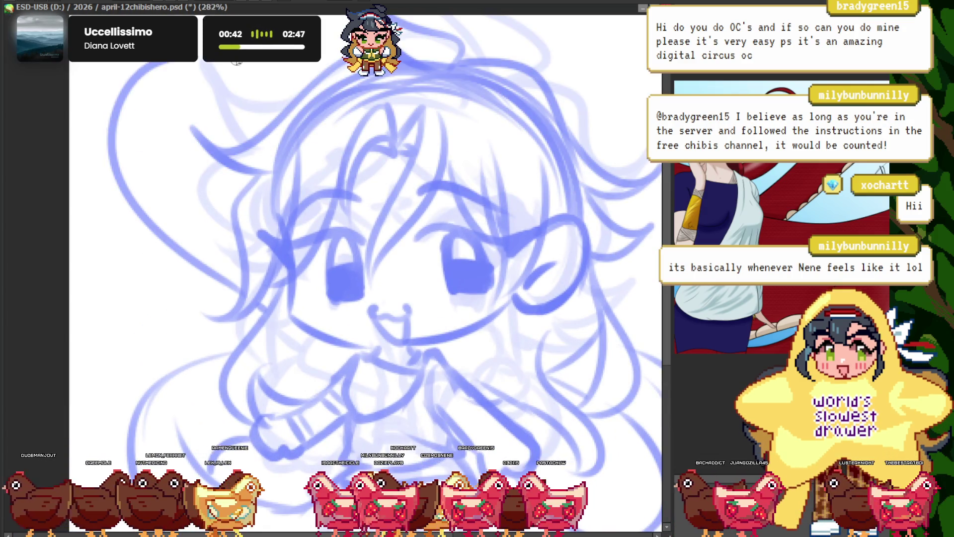
scroll(223, 128, "down", 2)
scroll(230, 128, "up", 2)
scroll(216, 130, "up", 2)
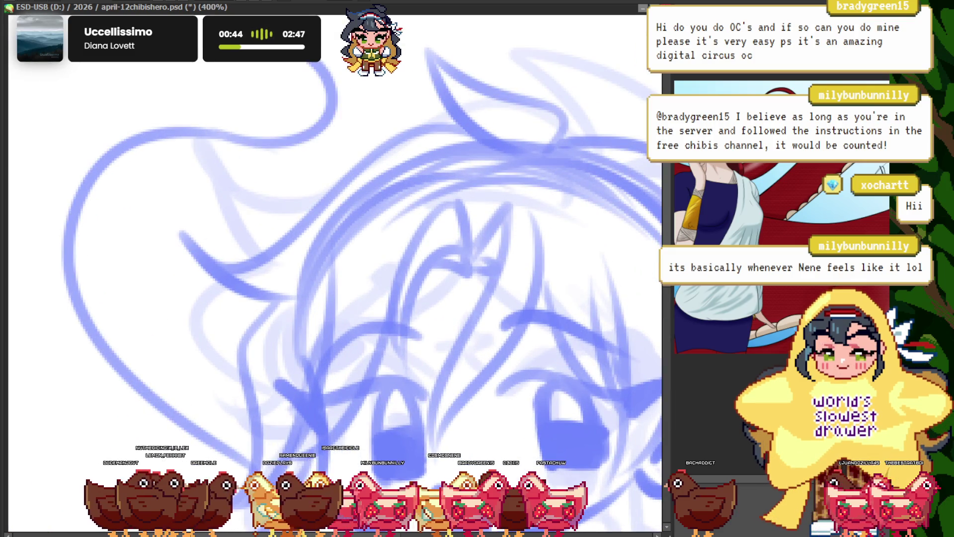
scroll(160, 228, "down", 2)
scroll(220, 257, "up", 2)
scroll(229, 267, "down", 1)
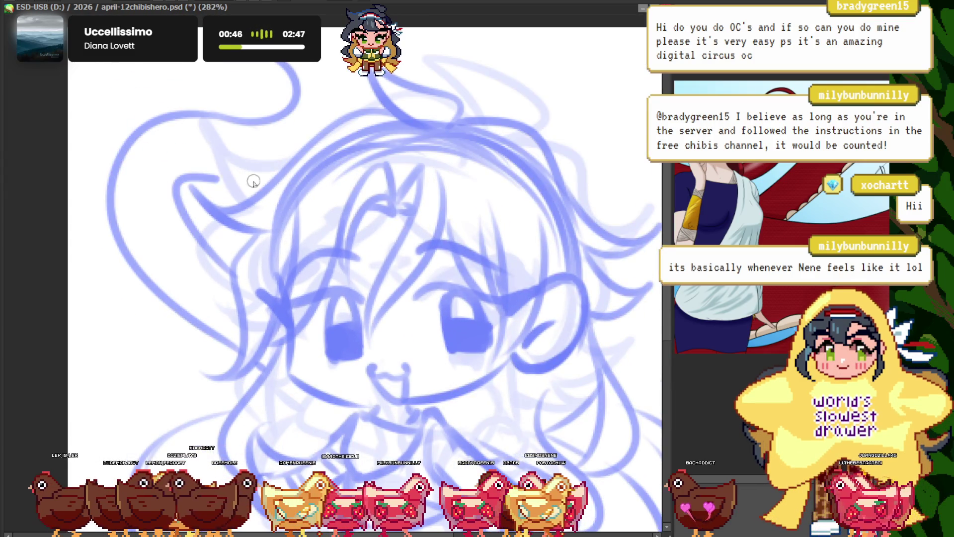
scroll(145, 93, "down", 2)
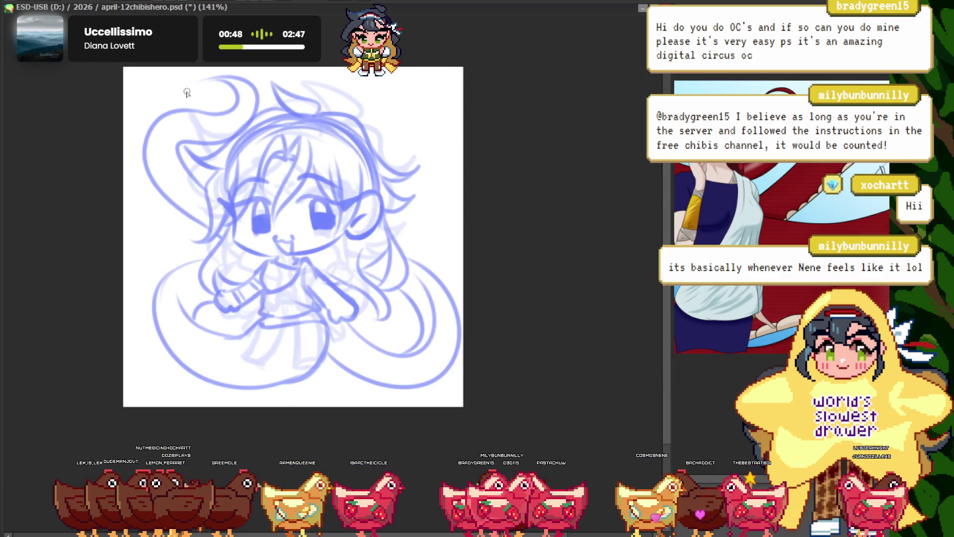
scroll(183, 93, "up", 5)
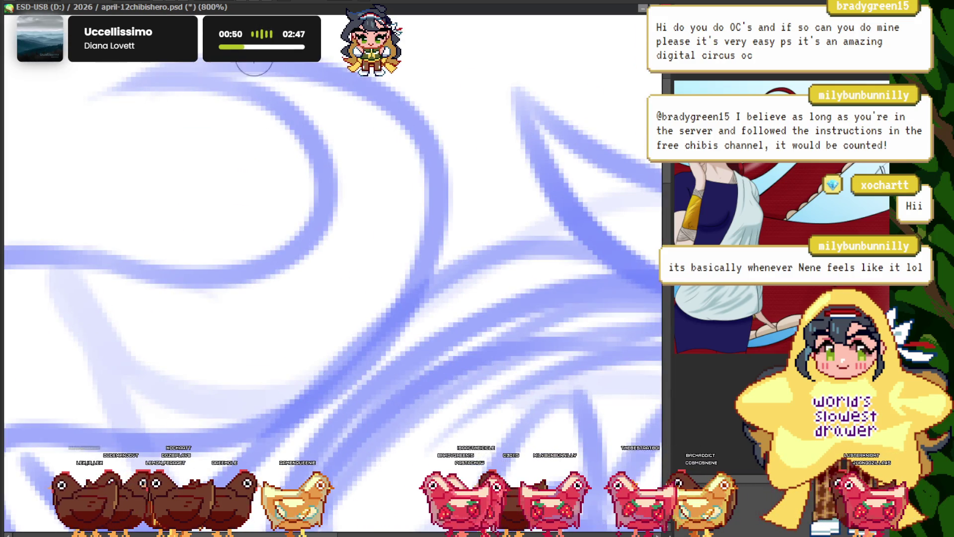
scroll(271, 64, "down", 3)
scroll(208, 85, "down", 3)
scroll(149, 97, "up", 2)
scroll(137, 101, "up", 1)
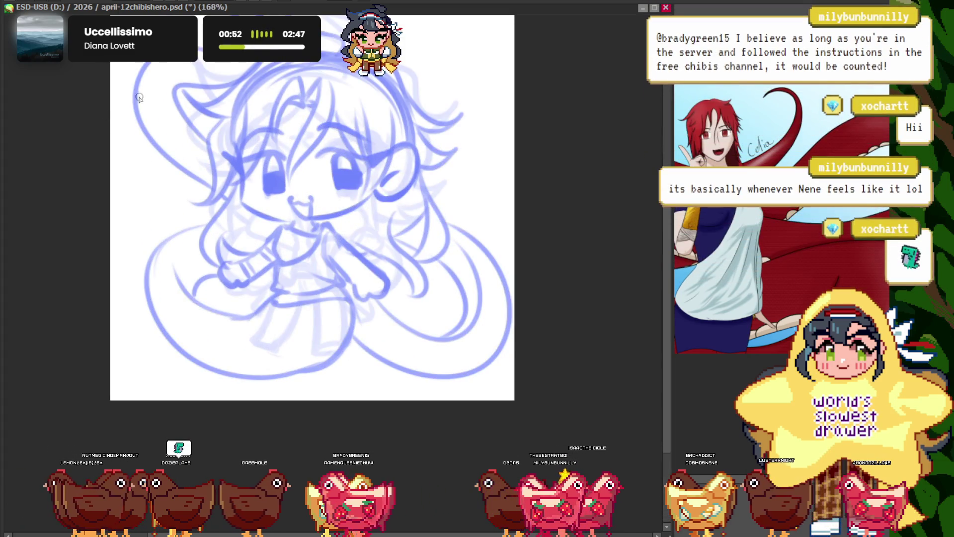
scroll(136, 101, "down", 1)
scroll(136, 102, "up", 1)
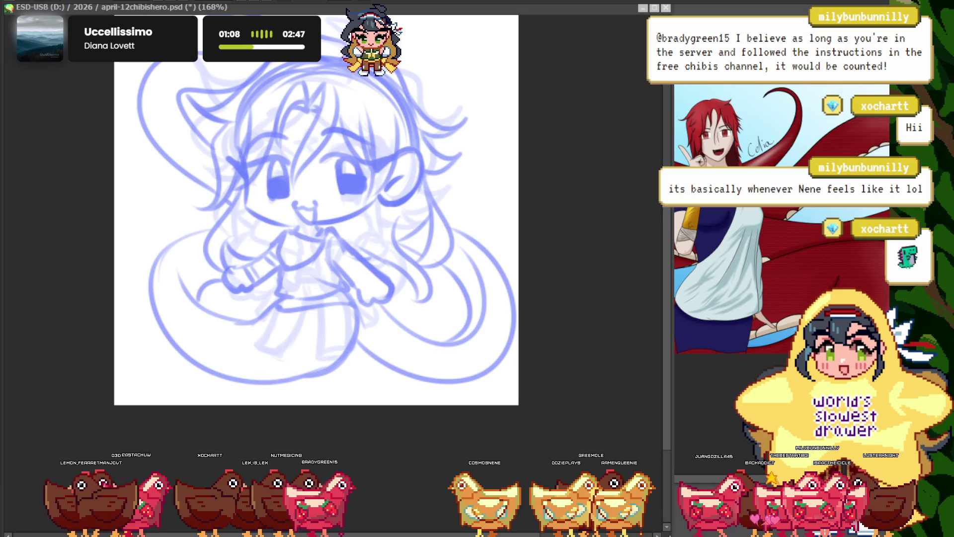
scroll(233, 237, "up", 2)
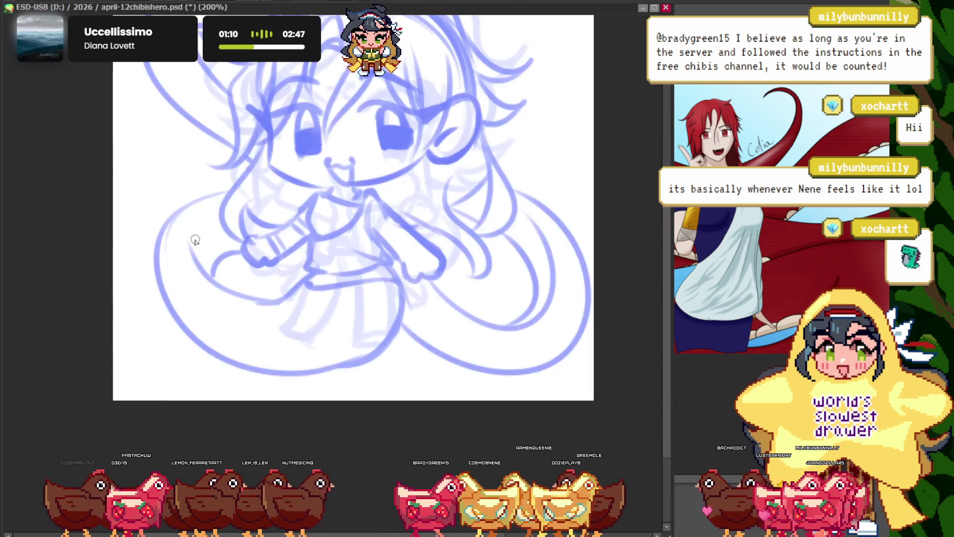
scroll(256, 294, "up", 2)
scroll(287, 330, "up", 2)
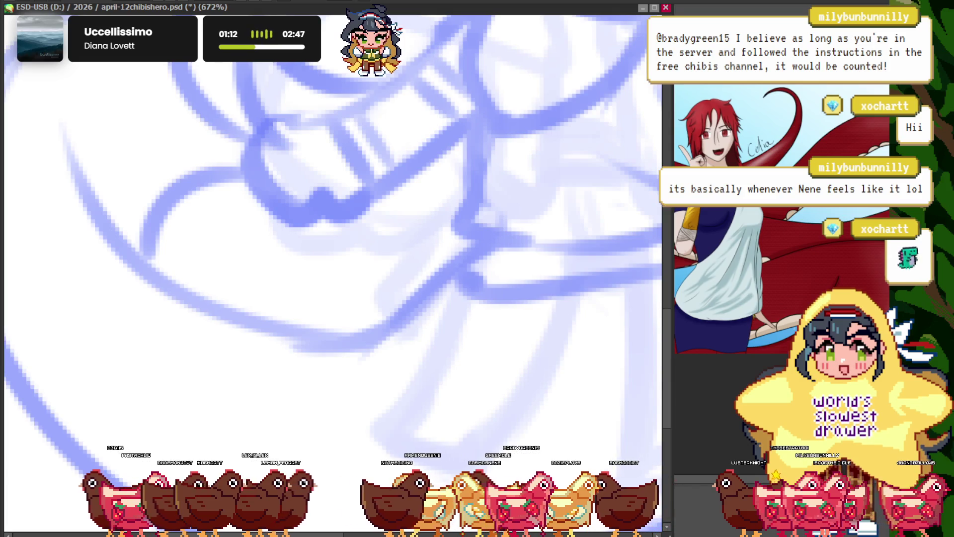
scroll(347, 309, "down", 2)
scroll(373, 304, "up", 2)
scroll(126, 266, "up", 1)
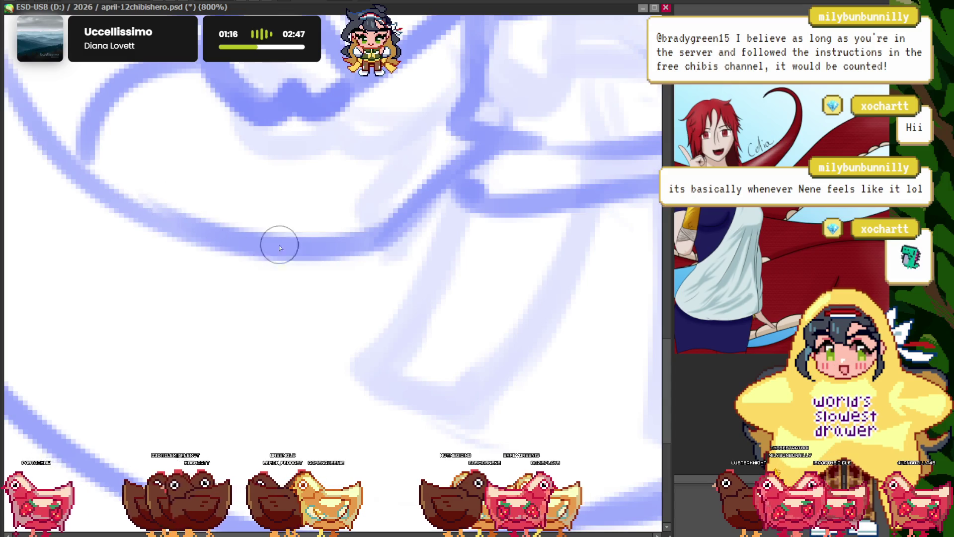
scroll(406, 214, "up", 1)
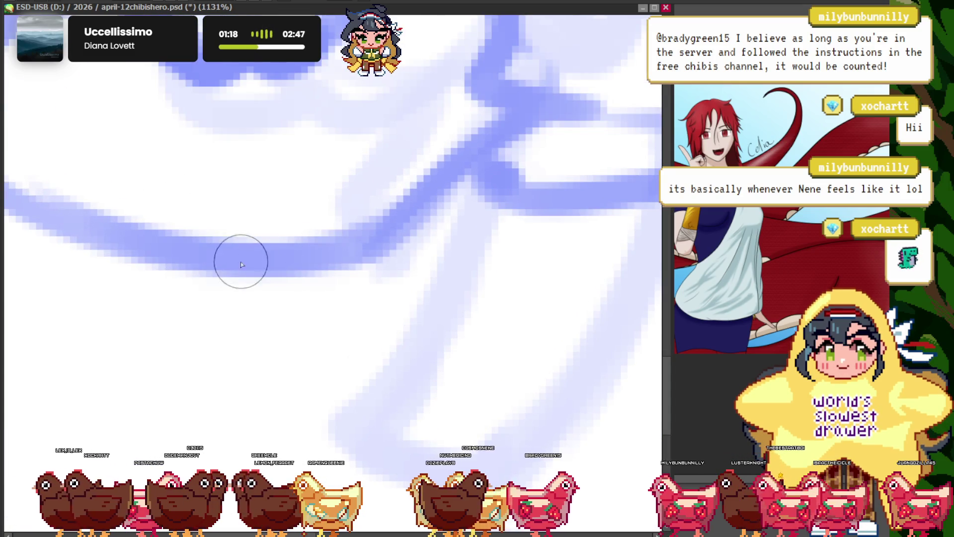
scroll(296, 298, "down", 2)
scroll(315, 198, "down", 3)
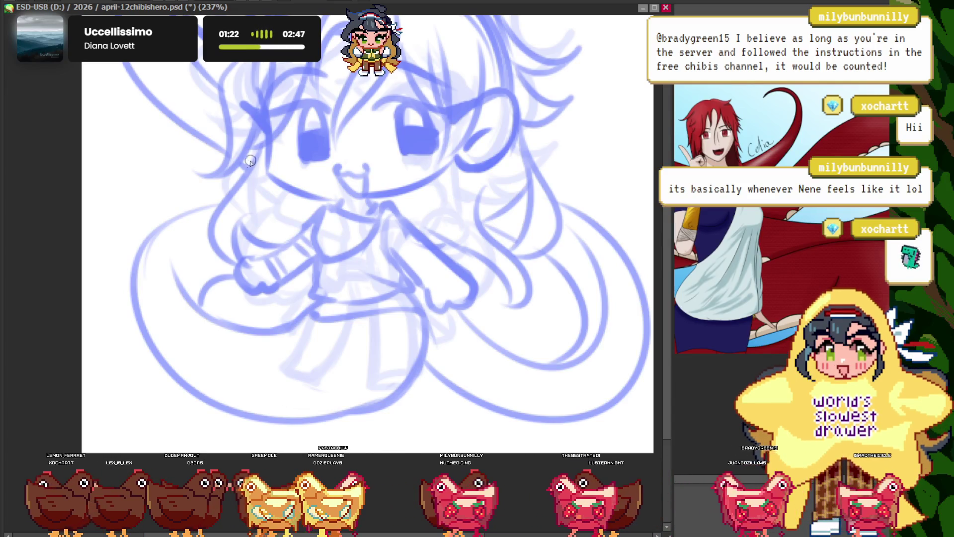
scroll(277, 332, "down", 2)
scroll(269, 304, "up", 2)
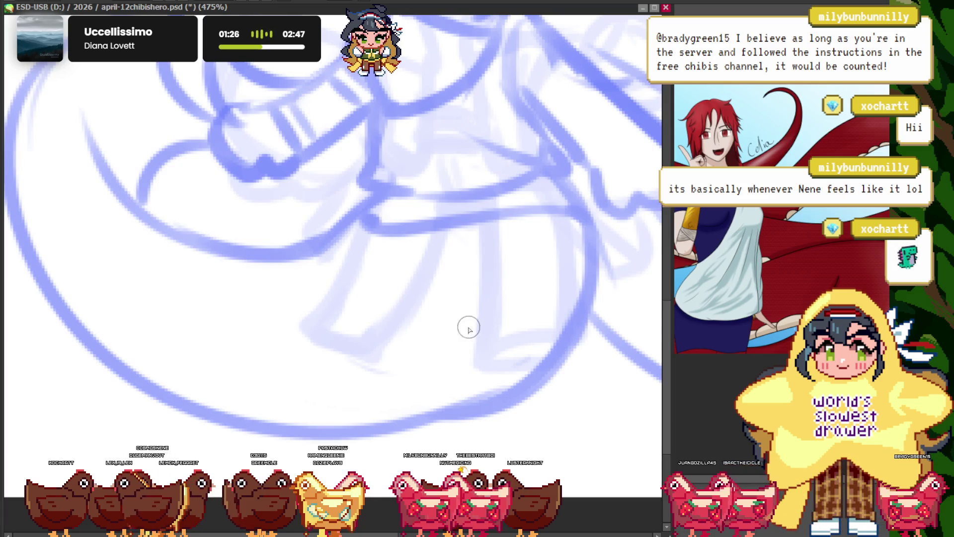
scroll(430, 243, "down", 3)
scroll(405, 241, "down", 3)
scroll(542, 284, "up", 2)
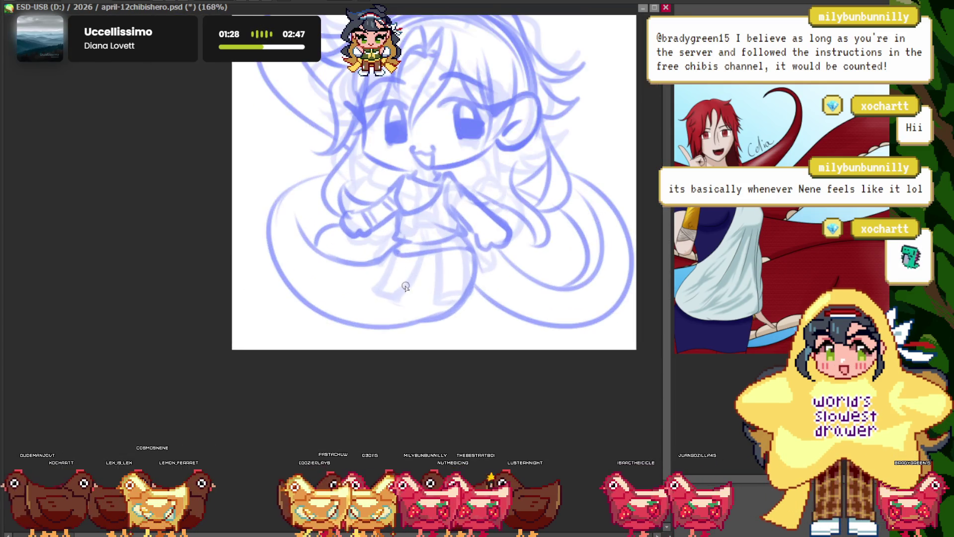
key("ctrl+Tab")
scroll(685, 336, "down", 2)
scroll(685, 336, "up", 3)
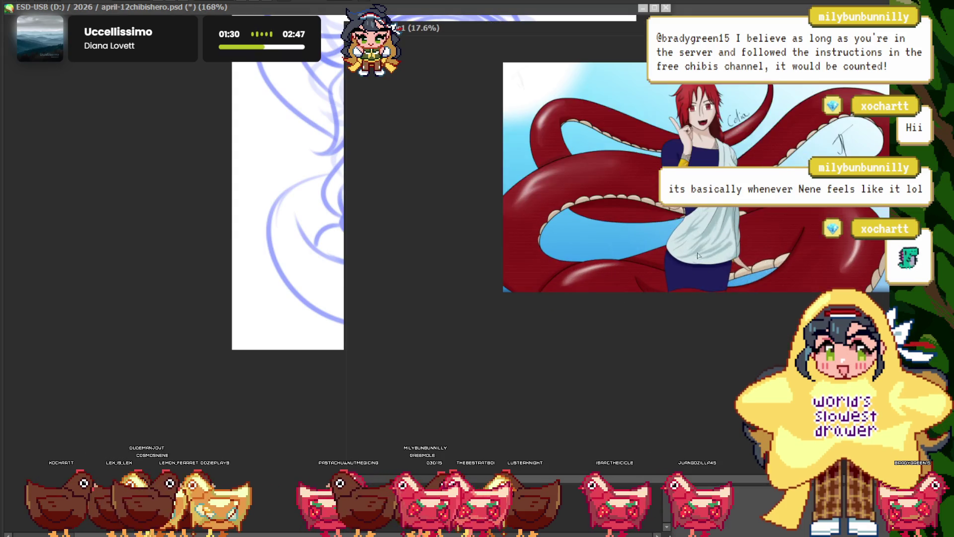
left_click(286, 416)
scroll(361, 292, "down", 1)
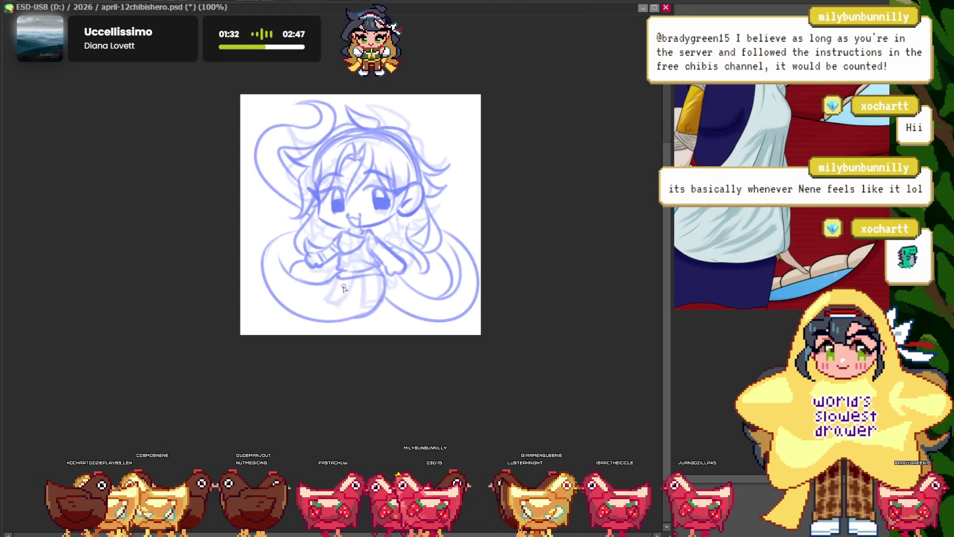
scroll(360, 292, "up", 2)
scroll(360, 292, "up", 1)
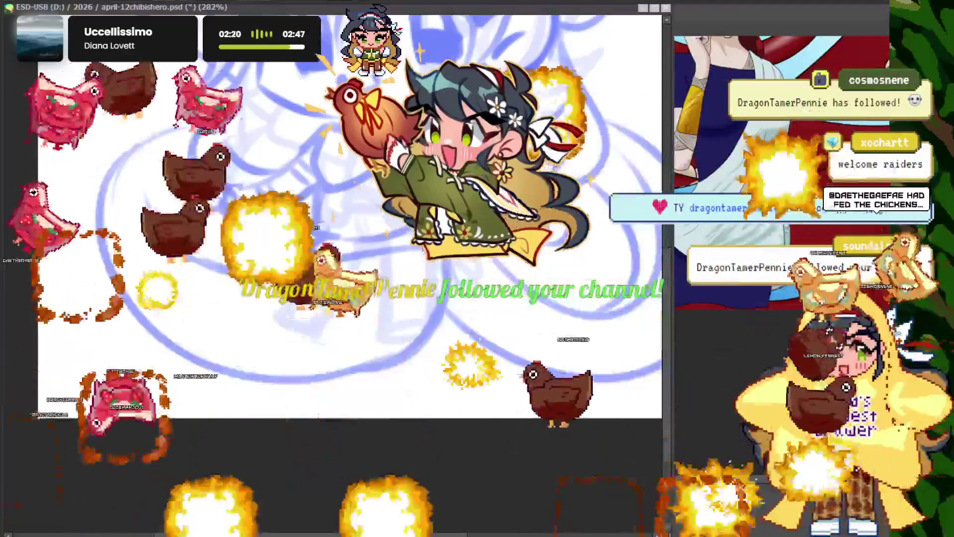
scroll(348, 244, "down", 3)
scroll(348, 244, "up", 2)
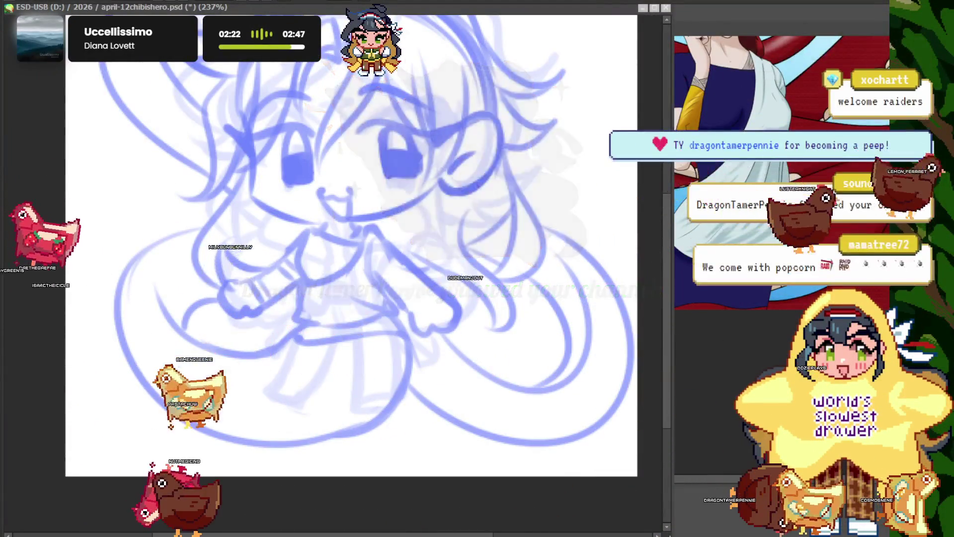
scroll(348, 244, "down", 3)
scroll(348, 244, "up", 3)
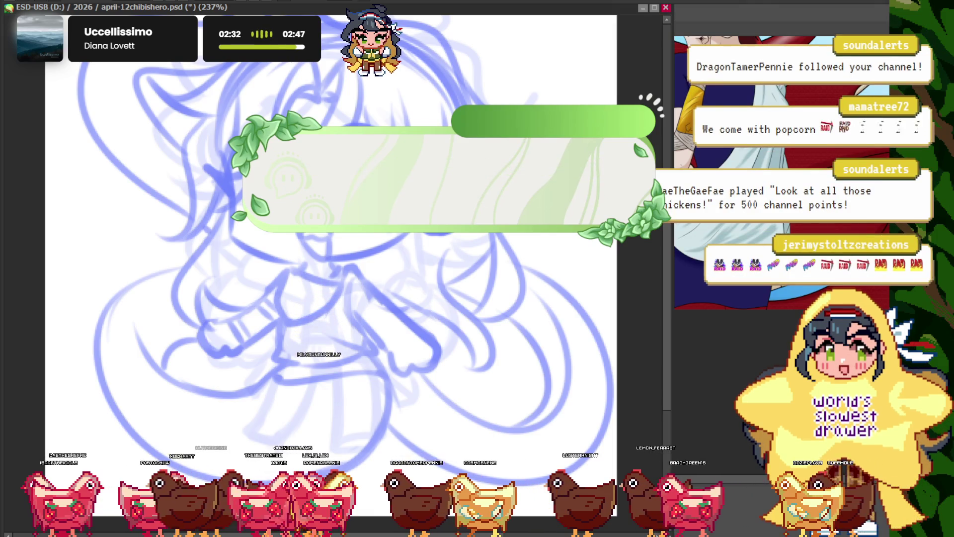
key("ctrl+0")
key("ctrl+plus")
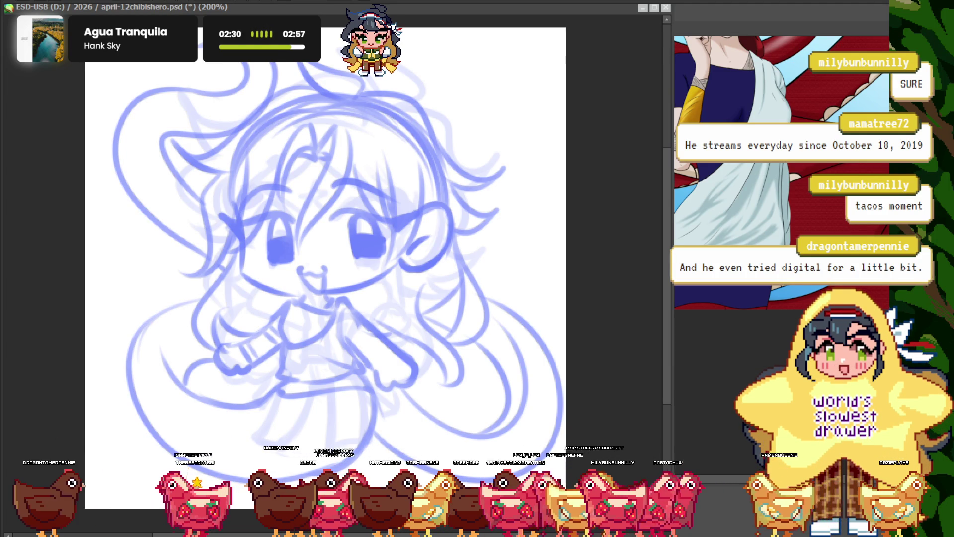
- Draw firmer blue lines over the rough face, hair and arms
scroll(322, 273, "up", 2)
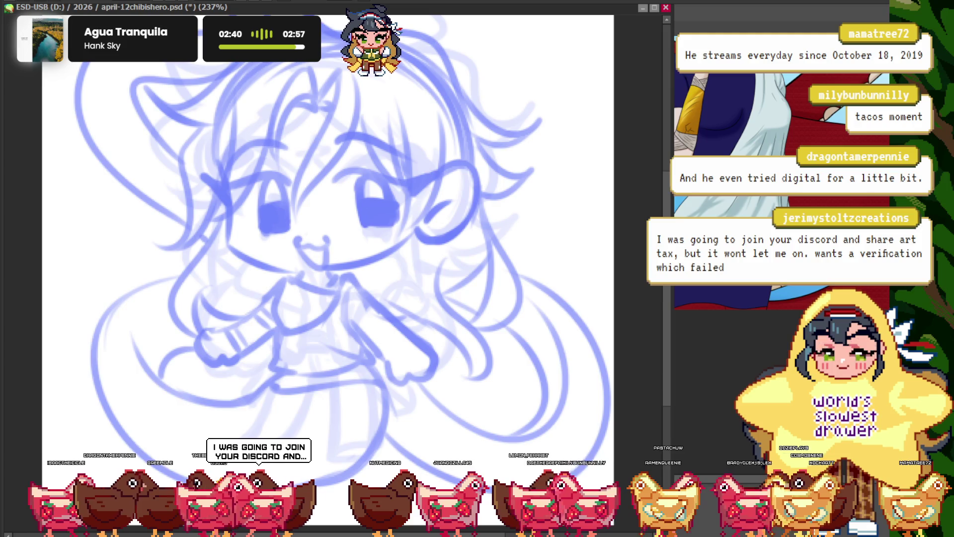
- Add a curved blue stroke along the lower snake tail coils
key("ctrl+minus")
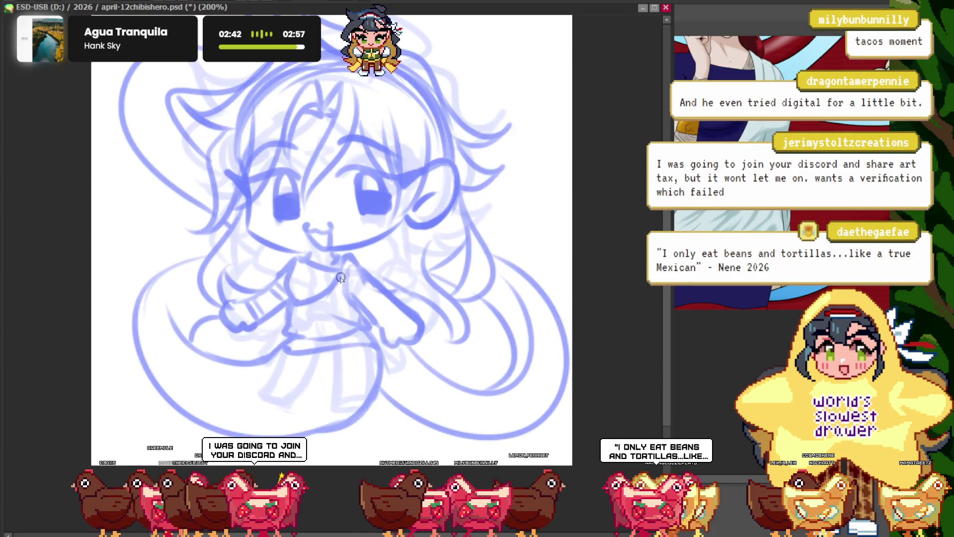
scroll(353, 313, "up", 2)
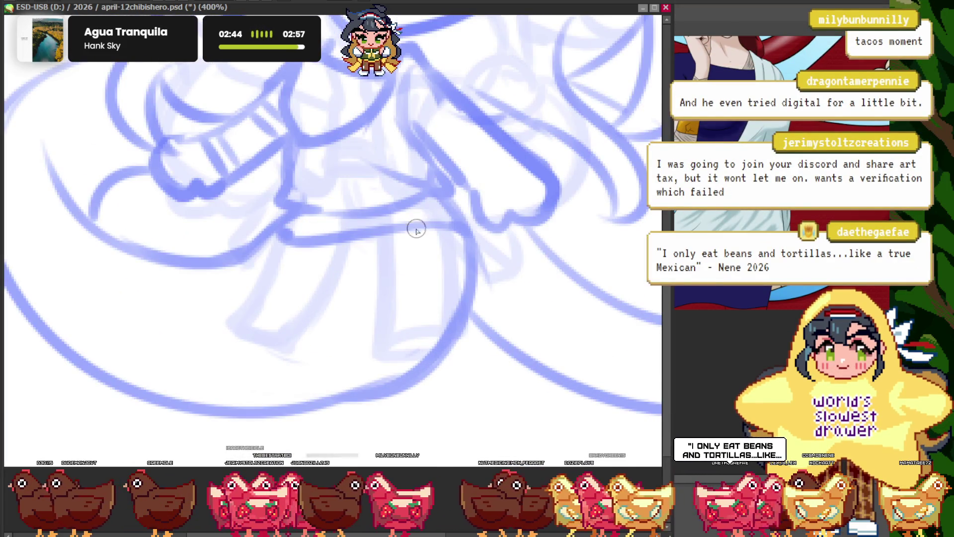
left_click_drag(244, 268, 256, 250)
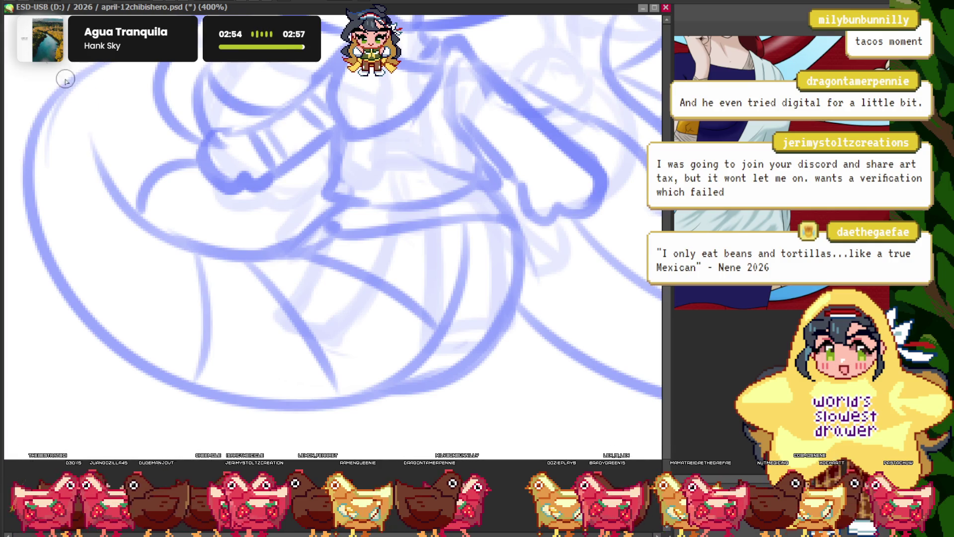
scroll(102, 153, "up", 1)
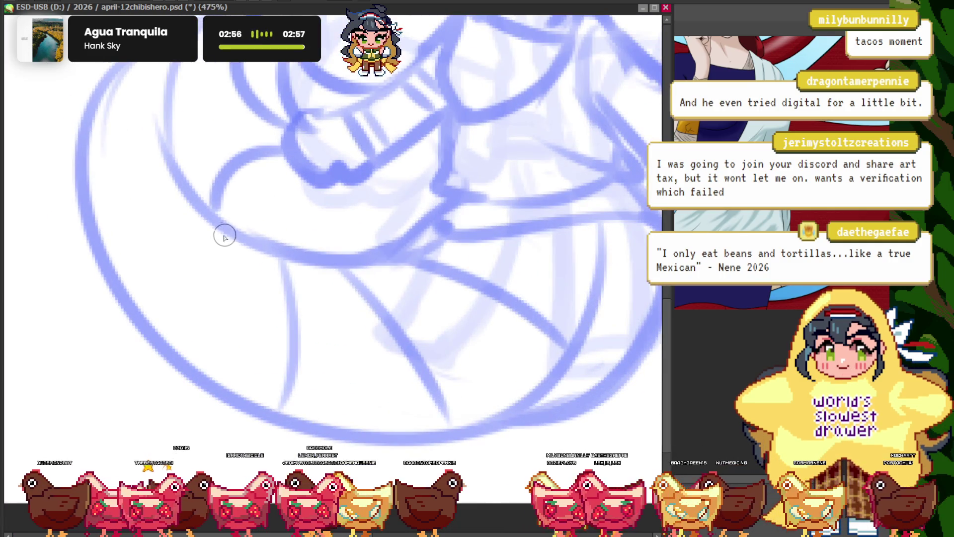
left_click_drag(225, 237, 210, 378)
- Zoom in and out to review the whole sketch with its layered tail coils
scroll(110, 149, "down", 8)
scroll(116, 155, "up", 2)
scroll(310, 244, "up", 4)
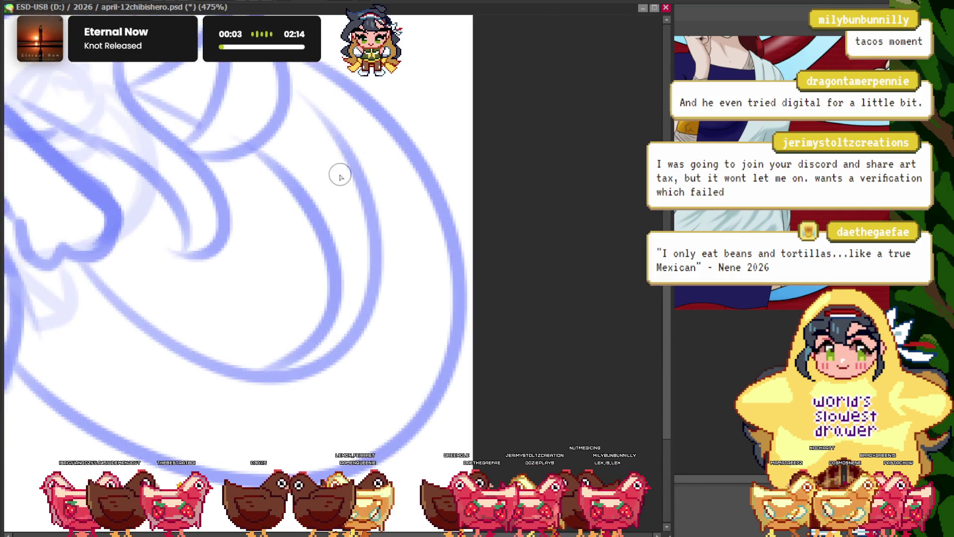
scroll(303, 196, "down", 5)
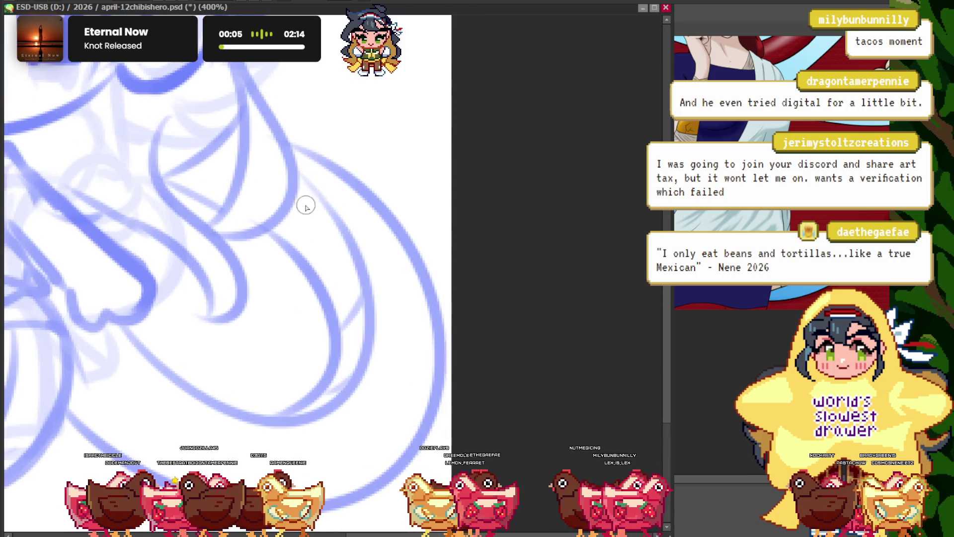
scroll(283, 251, "down", 4)
scroll(68, 124, "up", 3)
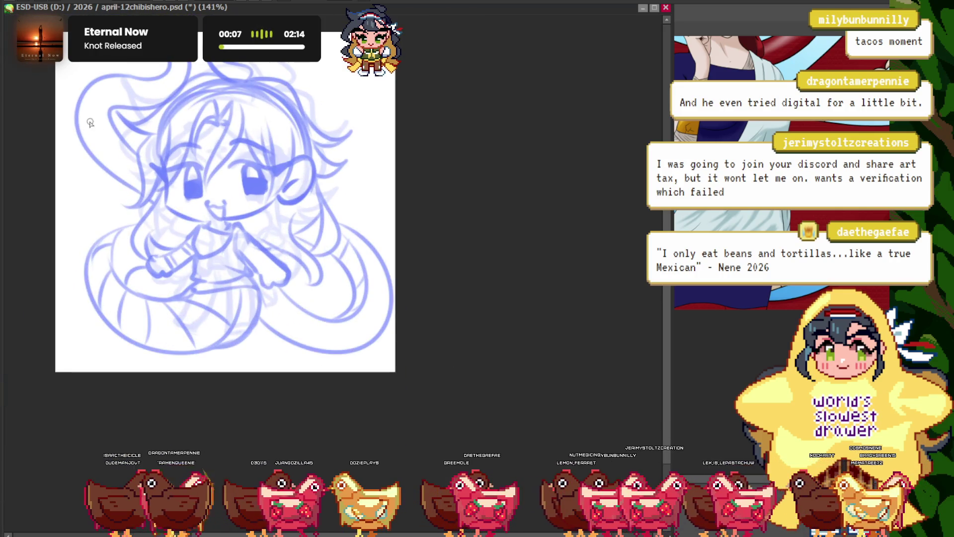
scroll(79, 143, "up", 2)
scroll(144, 170, "up", 1)
scroll(138, 159, "up", 1)
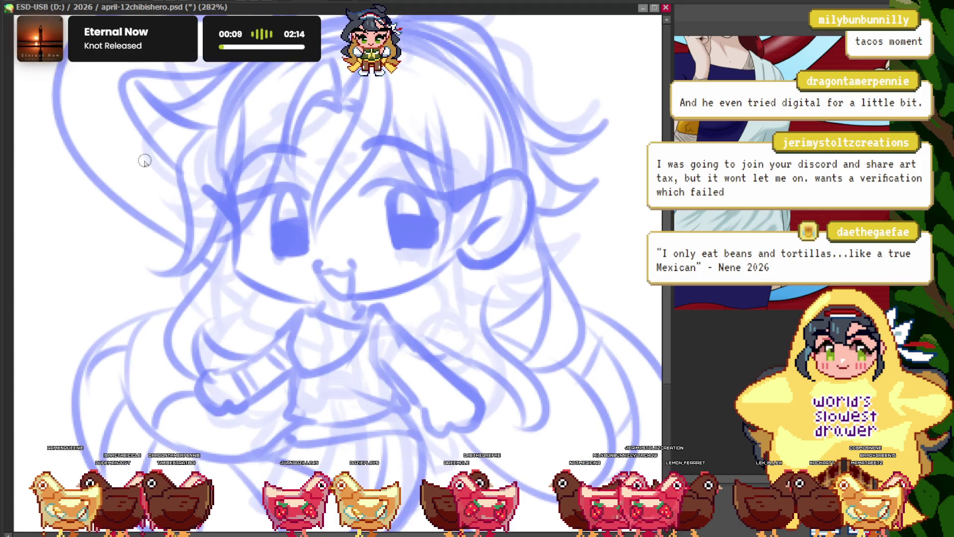
scroll(73, 71, "down", 1)
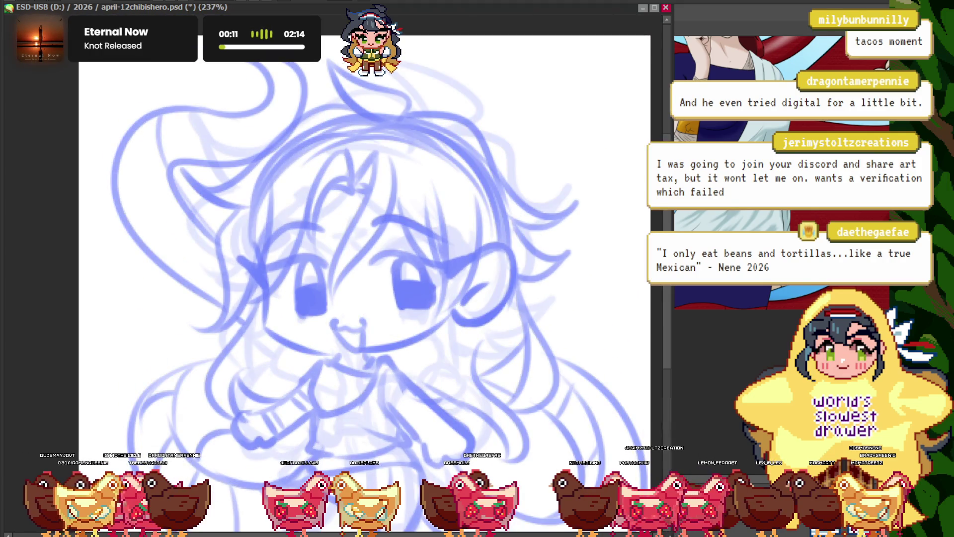
scroll(187, 217, "up", 2)
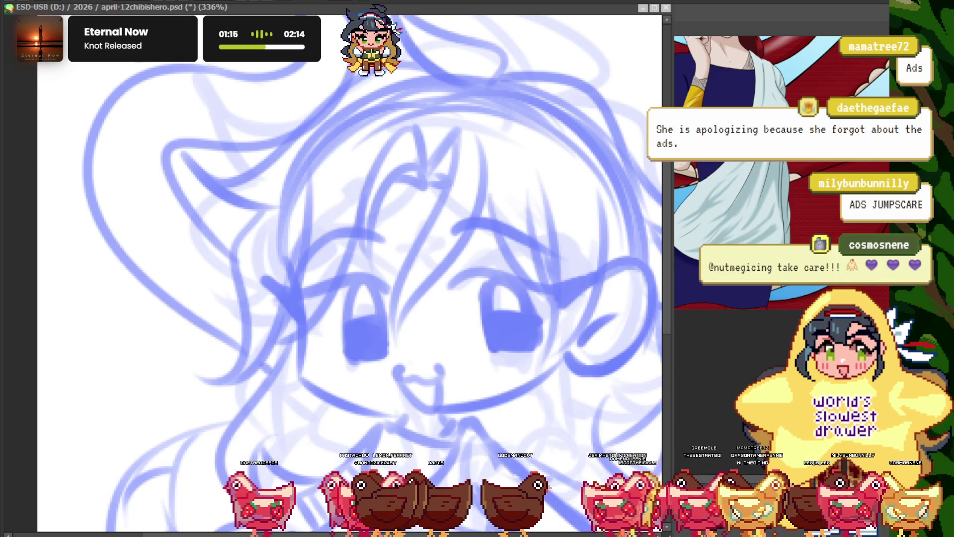
- Fit the sketch in the window and remove the faint light-blue rough strokes
key("ctrl+0")
scroll(338, 233, "up", 3)
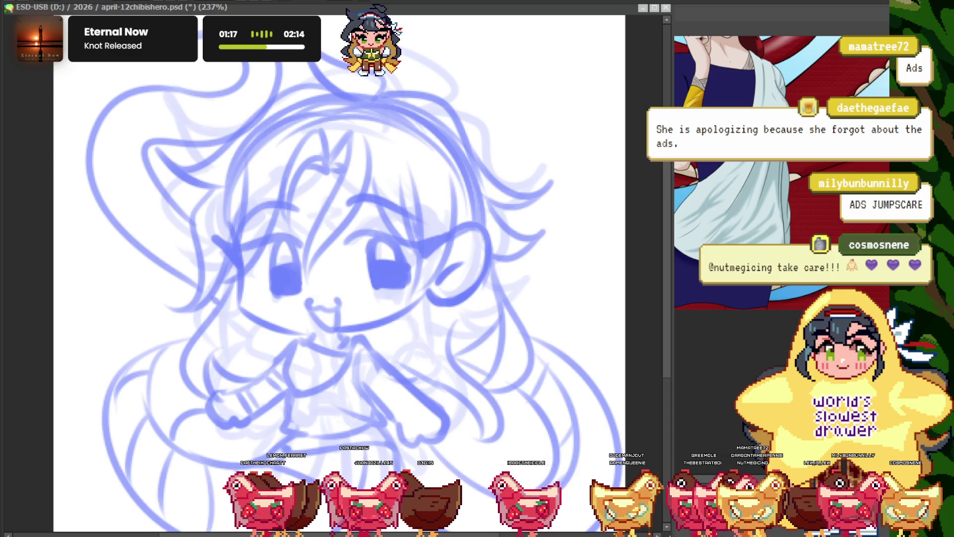
scroll(565, 230, "down", 2)
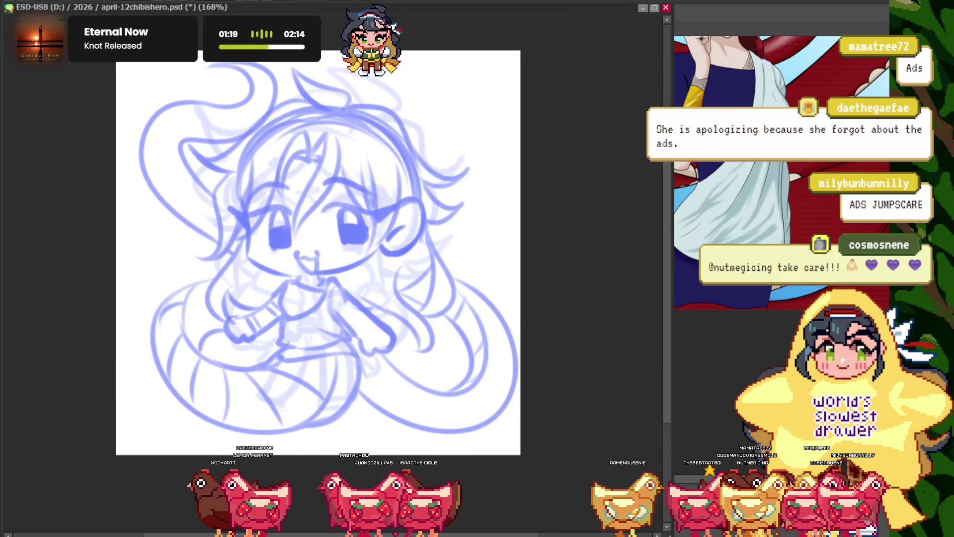
key("ctrl+z")
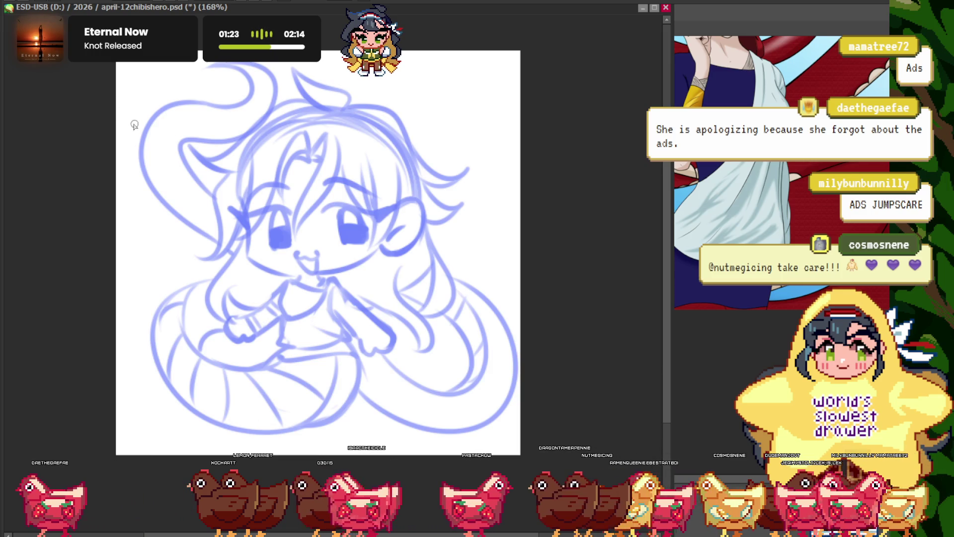
- Sketch new strands into the left side of the hair, zooming to check them
scroll(138, 133, "up", 2)
mouse_move(208, 224)
left_mouse_down()
mouse_move(241, 315)
mouse_move(245, 211)
left_mouse_up()
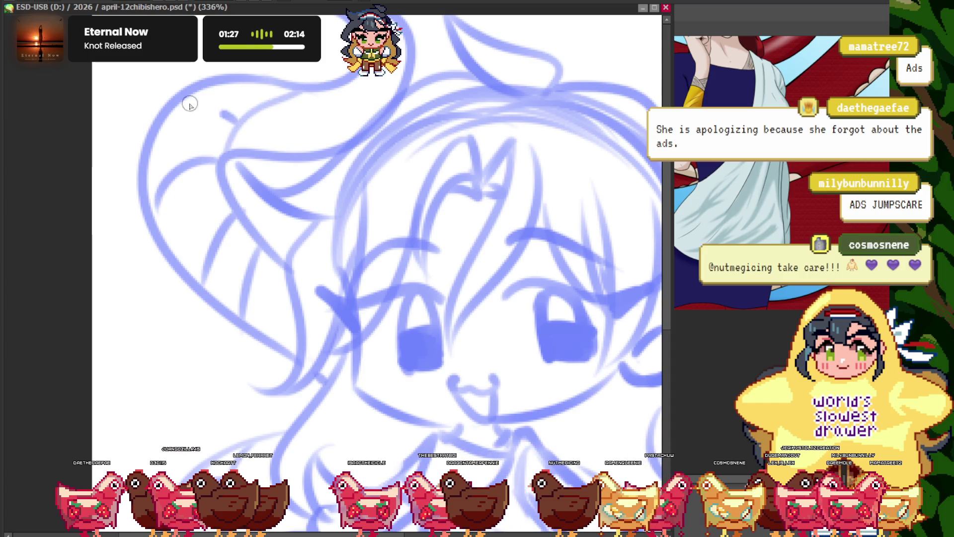
scroll(264, 88, "down", 4)
scroll(248, 119, "down", 2)
scroll(234, 160, "up", 2)
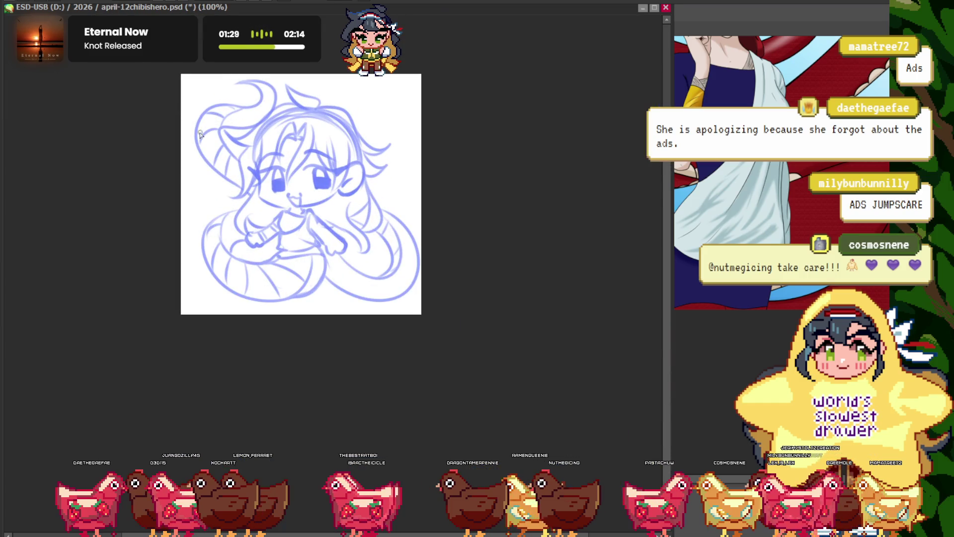
scroll(225, 175, "up", 5)
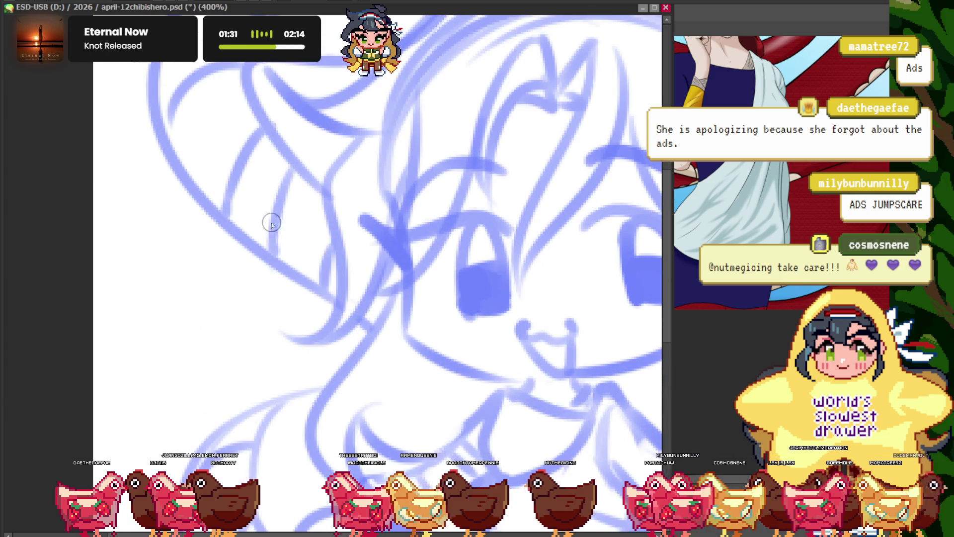
scroll(215, 99, "down", 4)
scroll(192, 103, "up", 2)
scroll(49, 80, "up", 1)
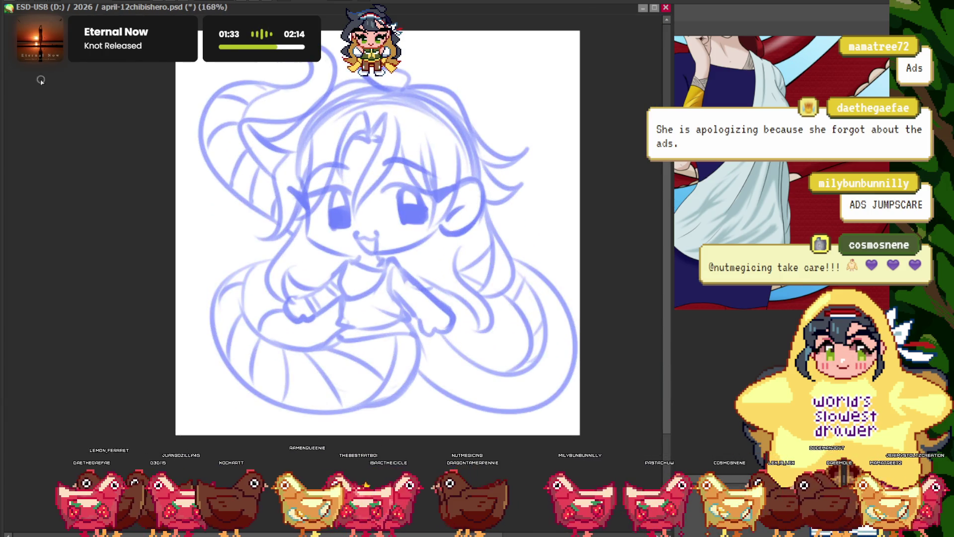
scroll(334, 319, "up", 3)
scroll(335, 319, "down", 4)
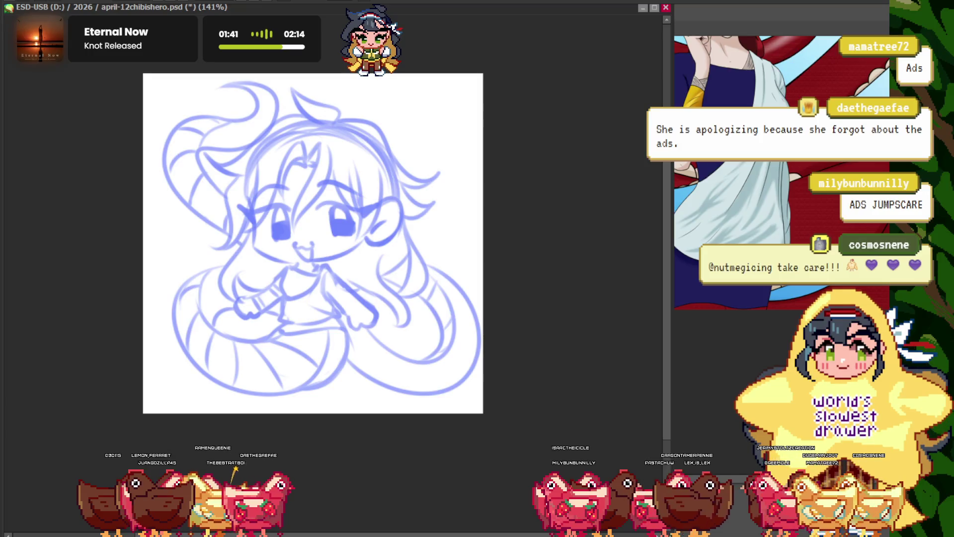
scroll(345, 223, "down", 1)
scroll(320, 184, "up", 1)
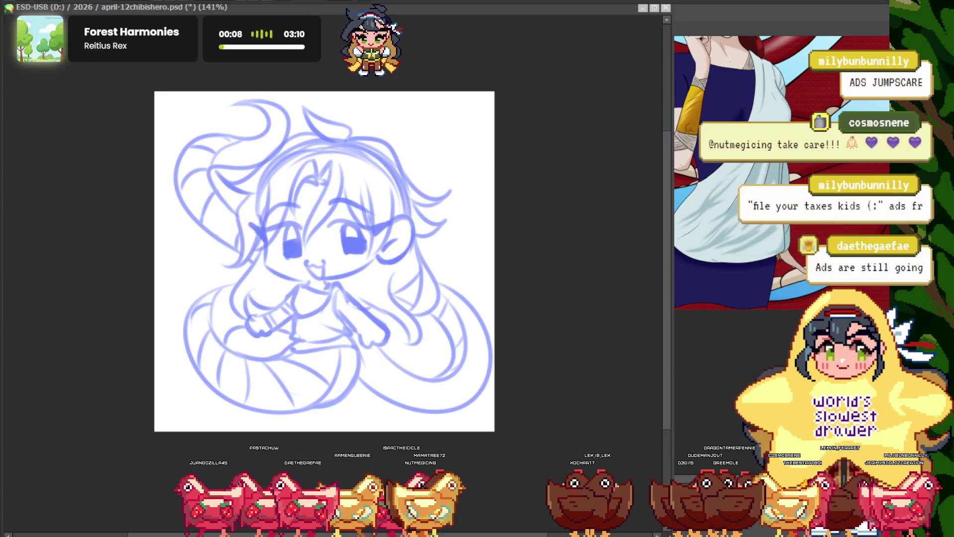
scroll(318, 254, "down", 2)
scroll(353, 262, "up", 3)
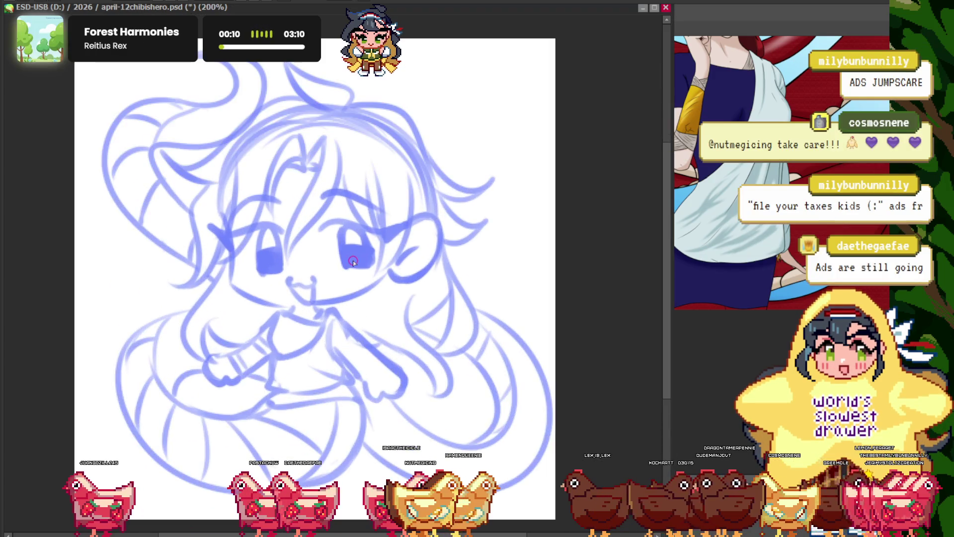
- Enlarge the brush and paint a large dark oval stroke on top of the hair
key("]")
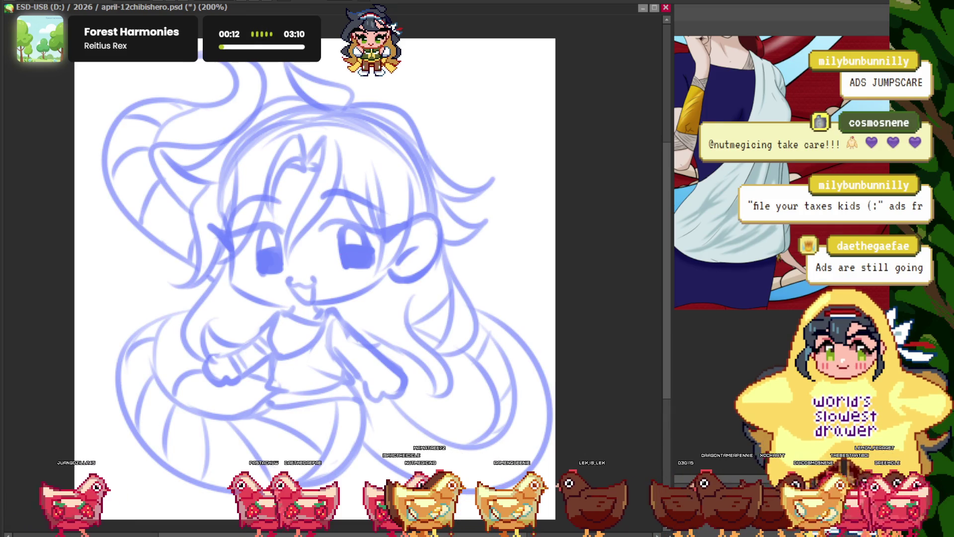
scroll(378, 144, "up", 2)
left_click_drag(418, 129, 449, 198)
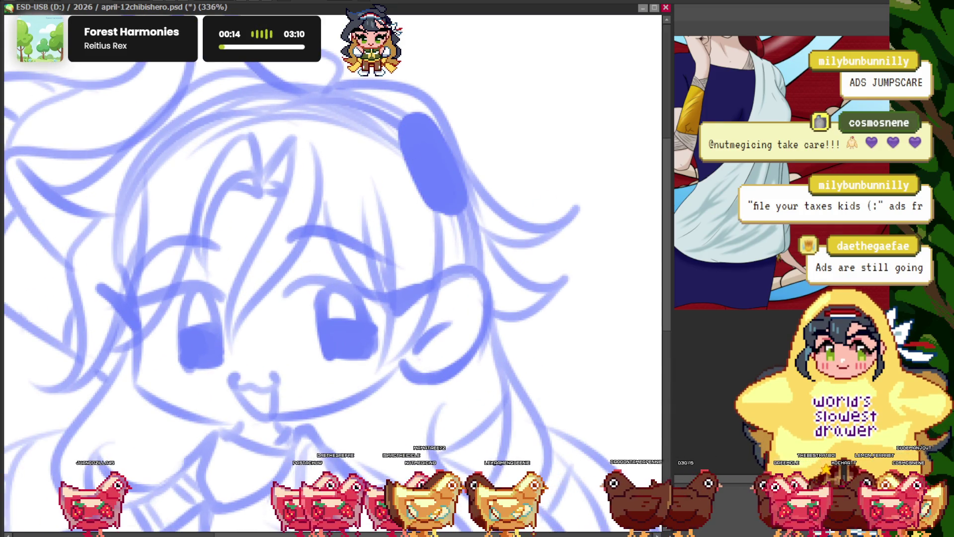
- Undo the dark oval mark on the girl's hair with Ctrl+Z
key("ctrl+z")
scroll(318, 248, "down", 2)
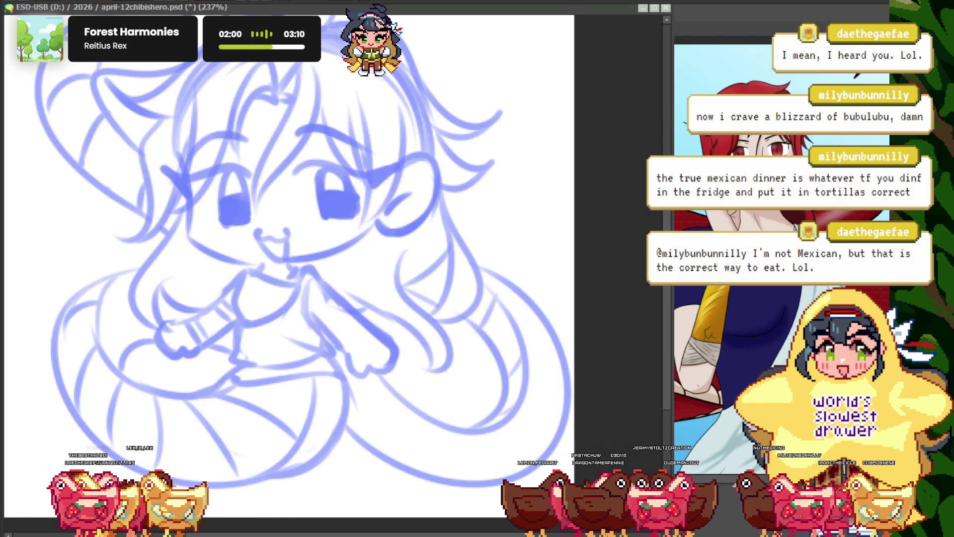
scroll(288, 264, "down", 1)
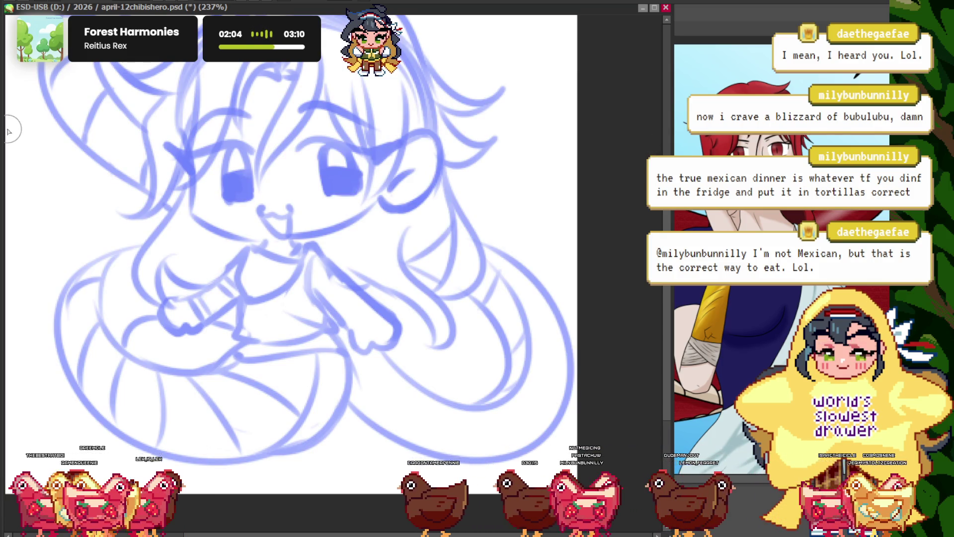
scroll(383, 192, "up", 4)
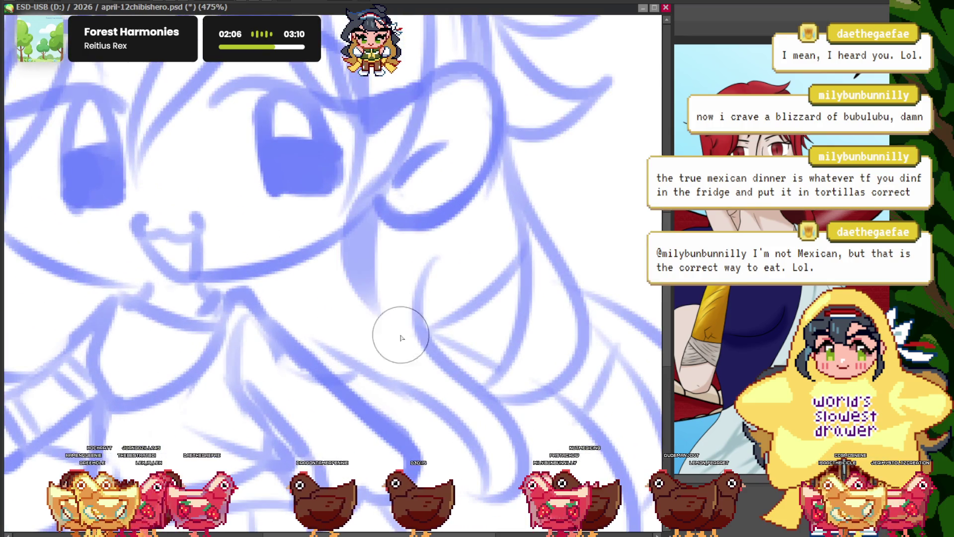
key("ctrl+z")
left_click_drag(350, 220, 367, 329)
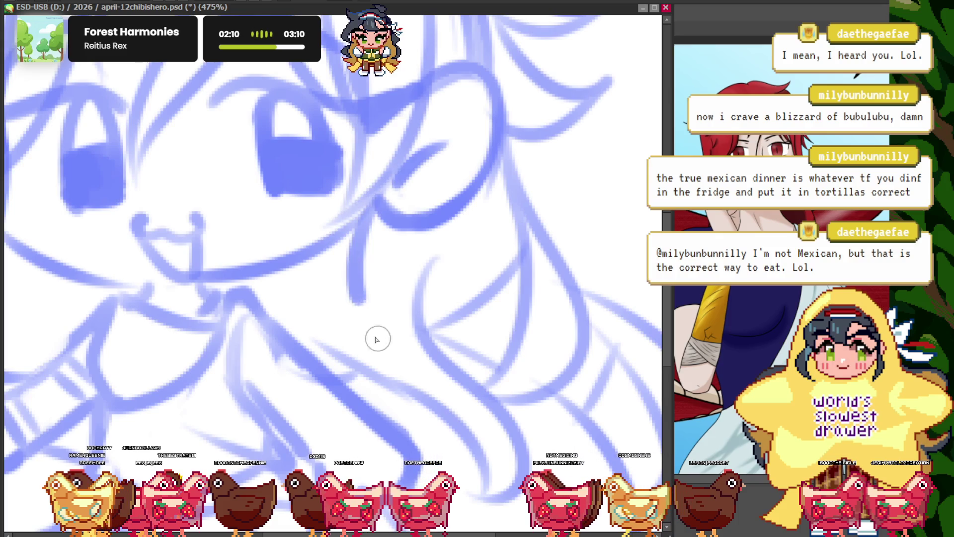
left_click_drag(393, 235, 405, 245)
scroll(397, 269, "down", 1)
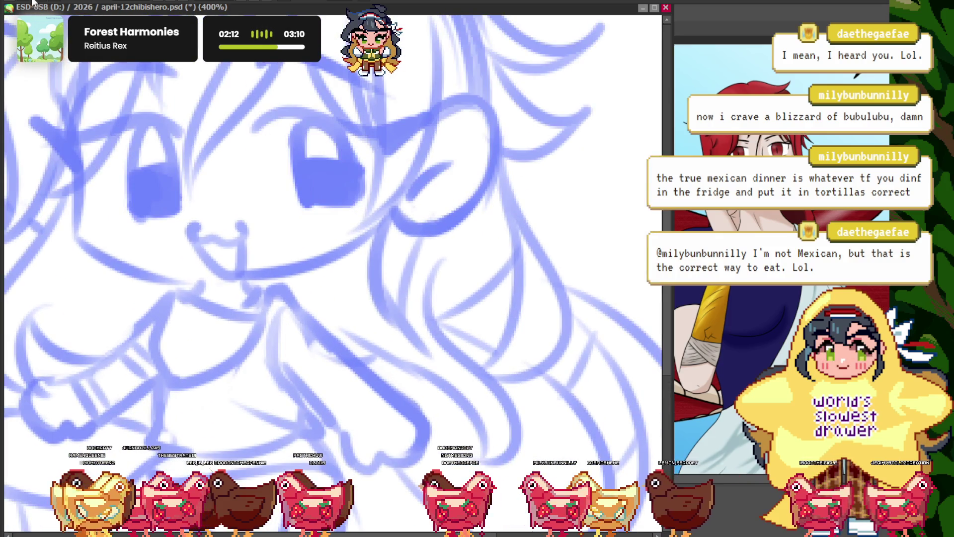
key("ctrl+0")
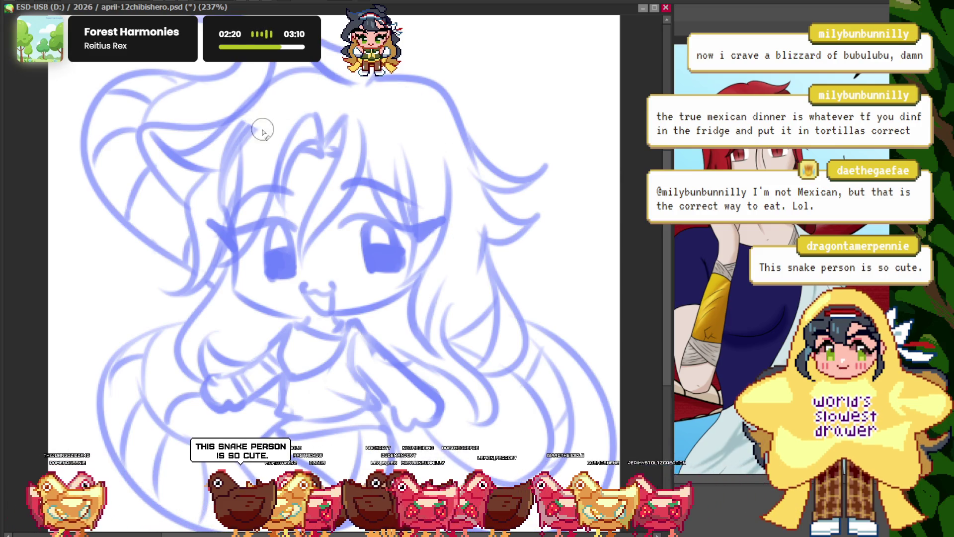
scroll(238, 232, "down", 3)
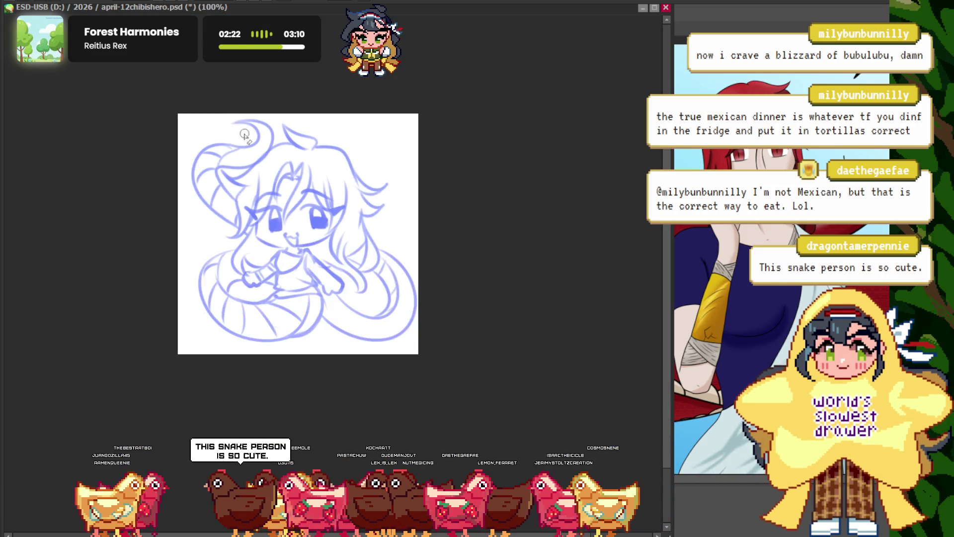
scroll(121, 105, "up", 2)
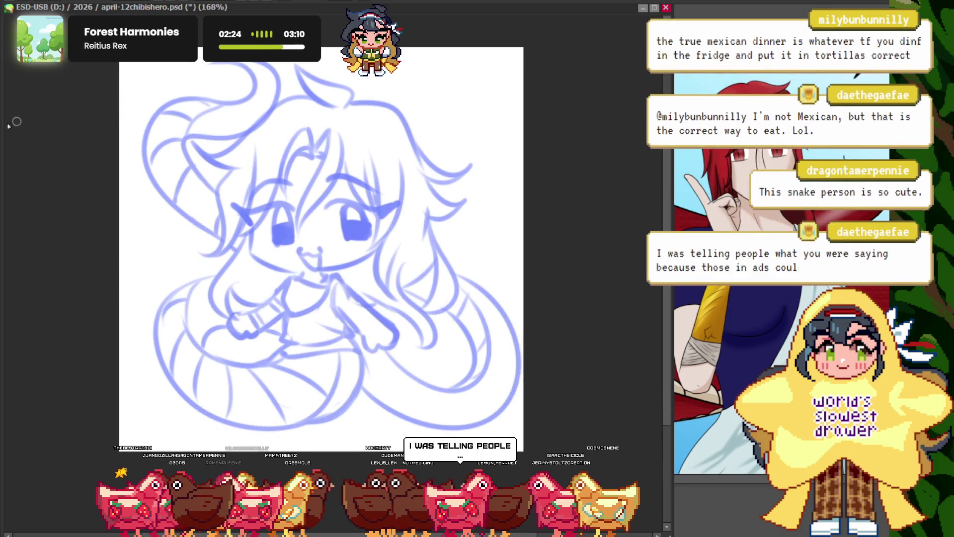
scroll(379, 158, "up", 2)
scroll(440, 222, "up", 1)
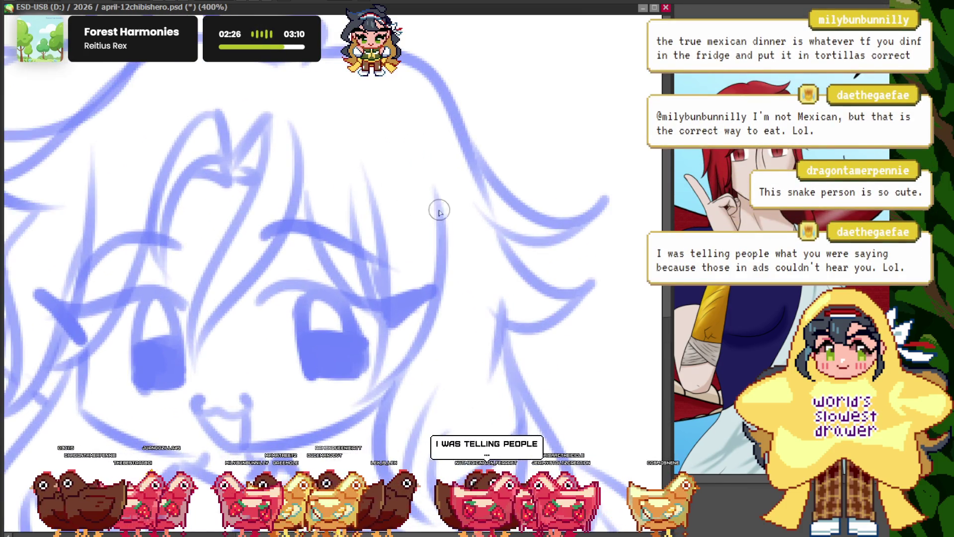
scroll(424, 218, "down", 3)
scroll(299, 124, "up", 2)
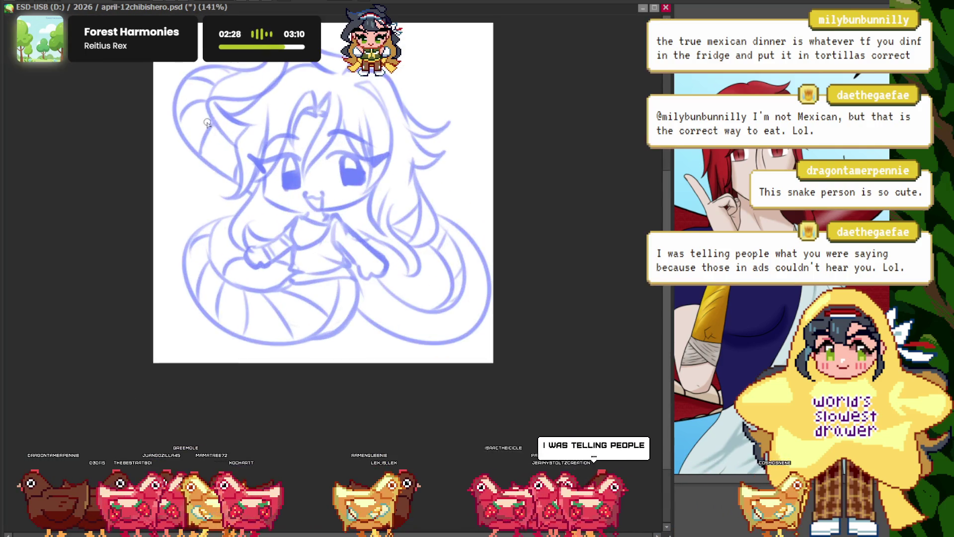
scroll(261, 92, "up", 2)
scroll(335, 81, "down", 3)
scroll(279, 149, "up", 3)
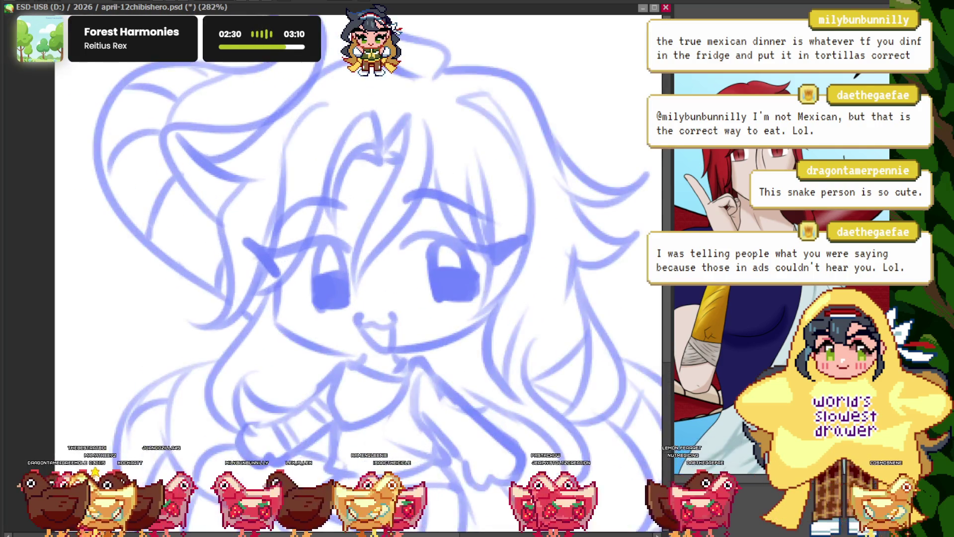
scroll(222, 117, "down", 3)
scroll(222, 117, "up", 2)
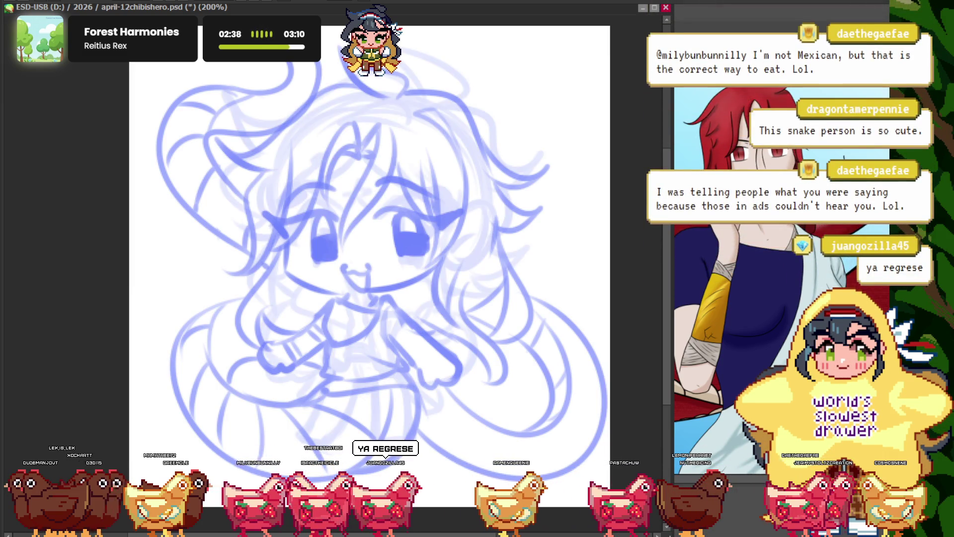
- Transform the head, pulling its upper-left corner outward and up and nudging the top edge
key("ctrl+t")
scroll(274, 75, "up", 1)
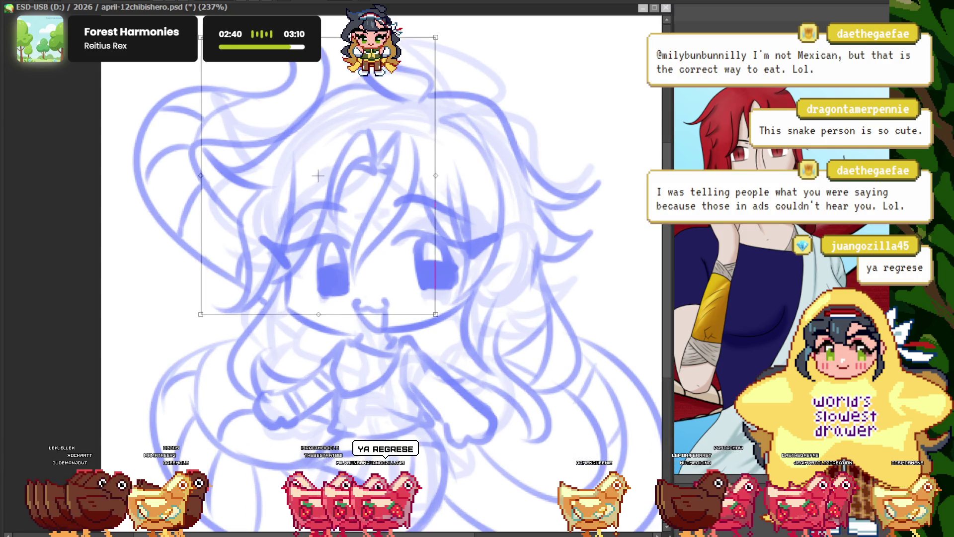
left_click_drag(201, 38, 169, 58)
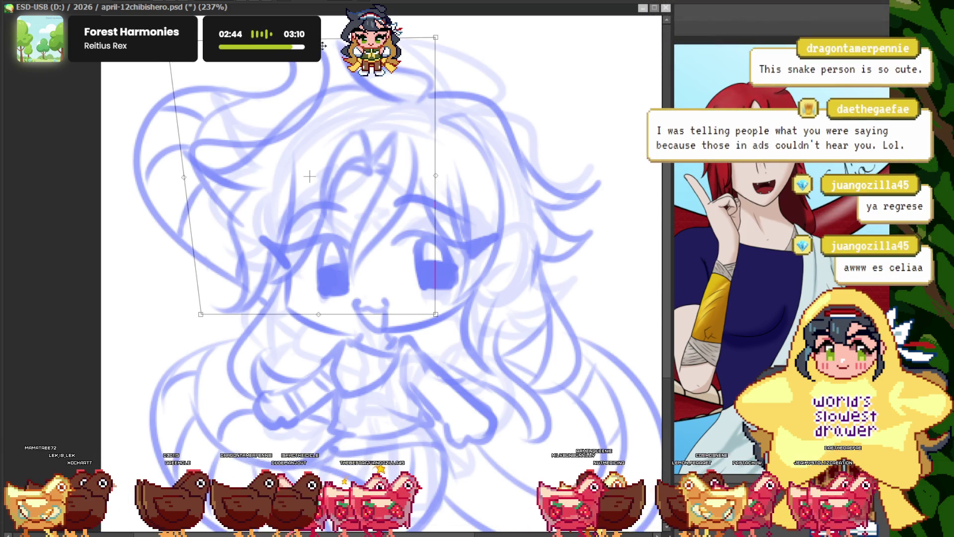
left_click_drag(325, 46, 326, 48)
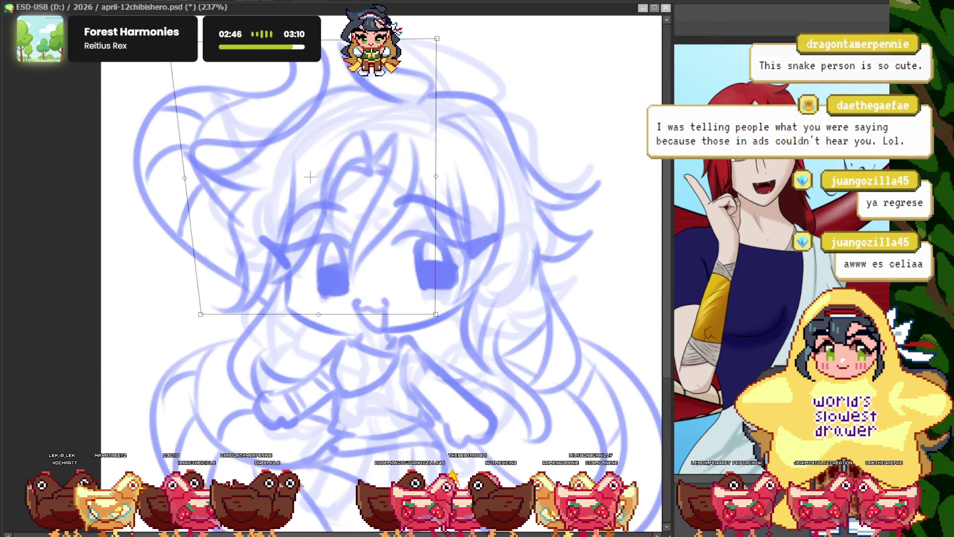
key("Return")
scroll(310, 177, "up", 5)
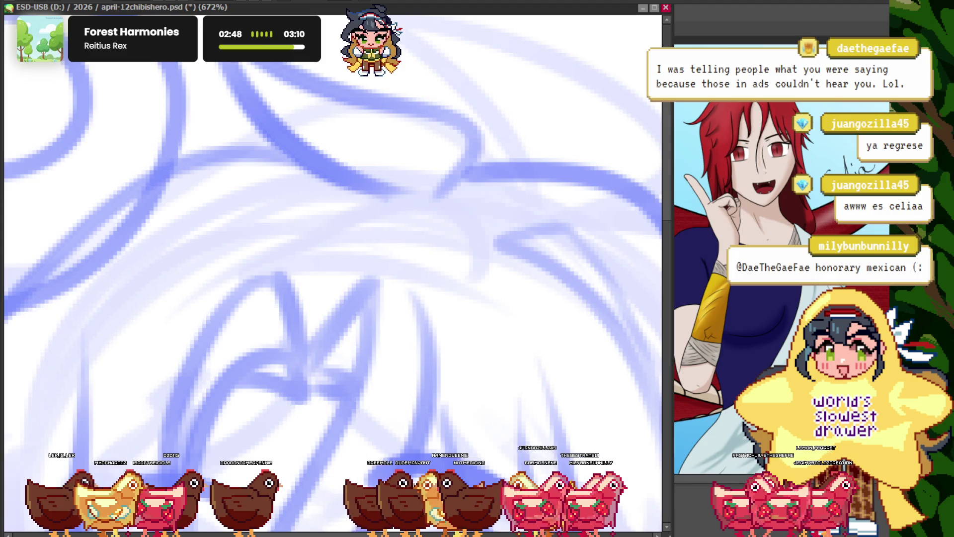
scroll(358, 159, "down", 3)
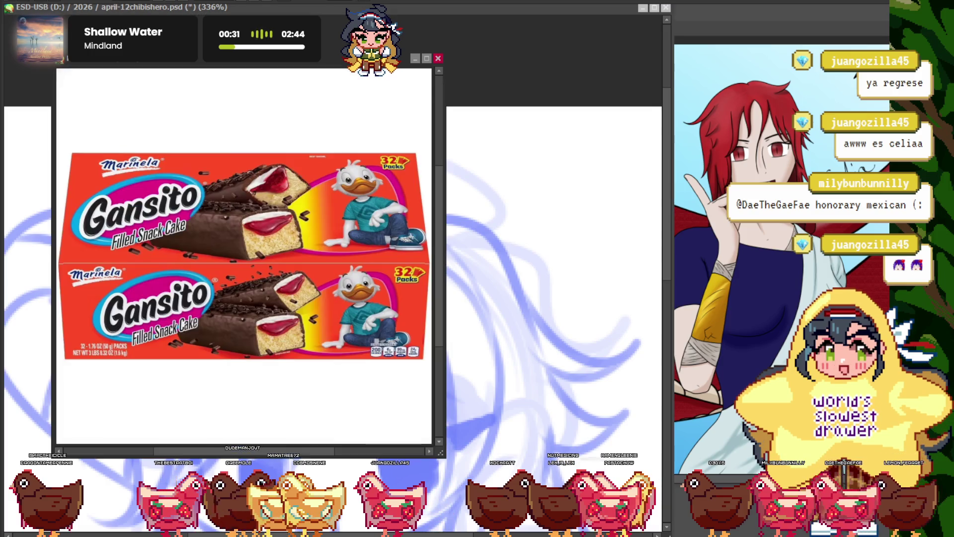
scroll(211, 236, "up", 1)
scroll(224, 239, "up", 1)
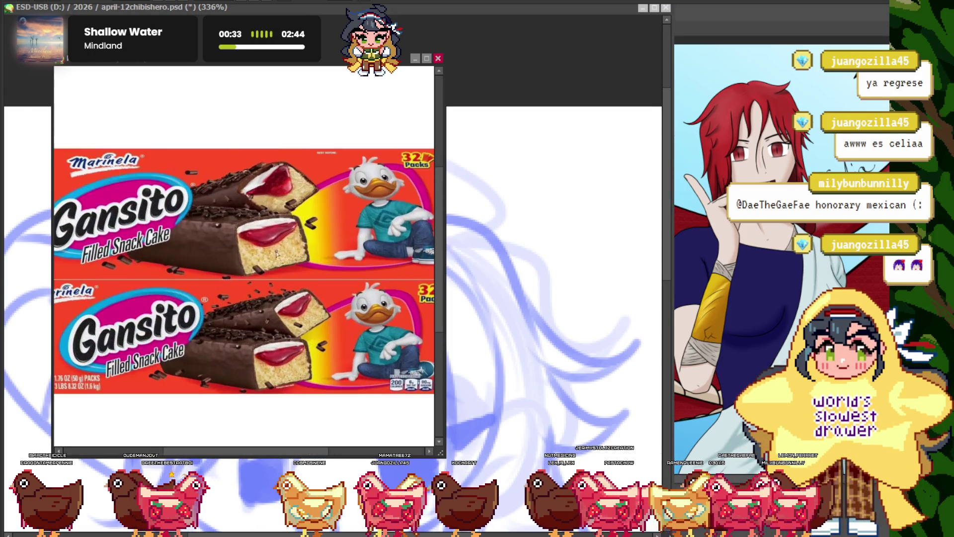
scroll(239, 242, "up", 1)
scroll(252, 247, "up", 1)
scroll(252, 246, "down", 1)
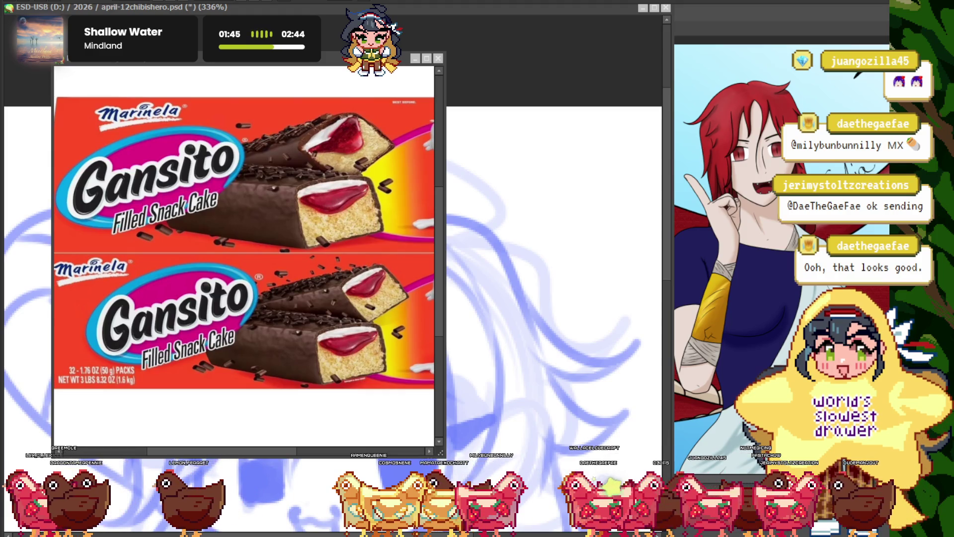
left_click(438, 58)
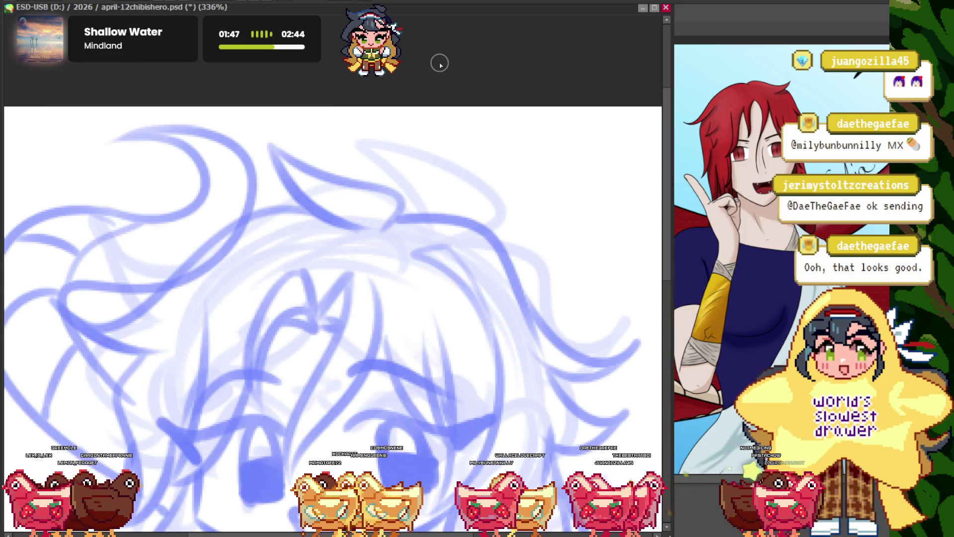
scroll(339, 364, "down", 1)
scroll(339, 365, "down", 2)
scroll(333, 442, "up", 2)
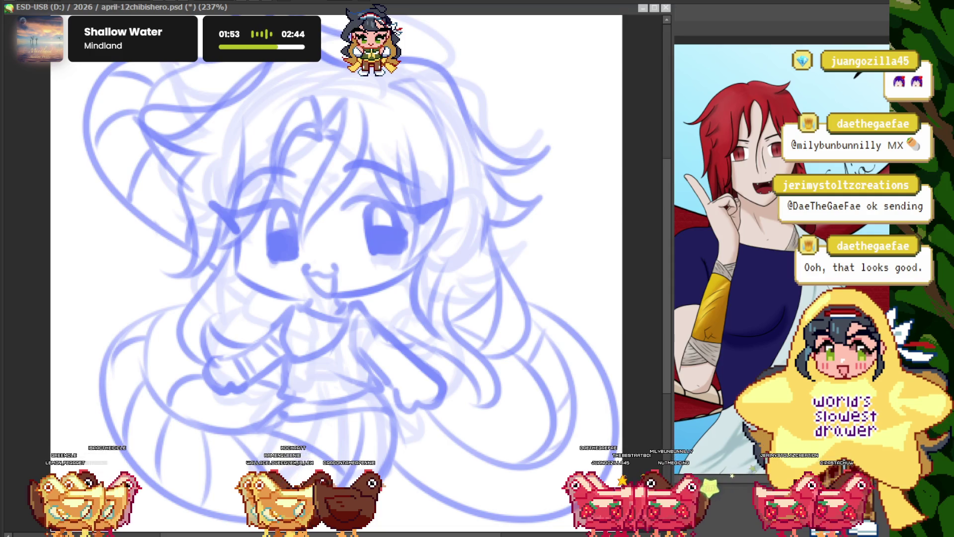
scroll(310, 269, "down", 2)
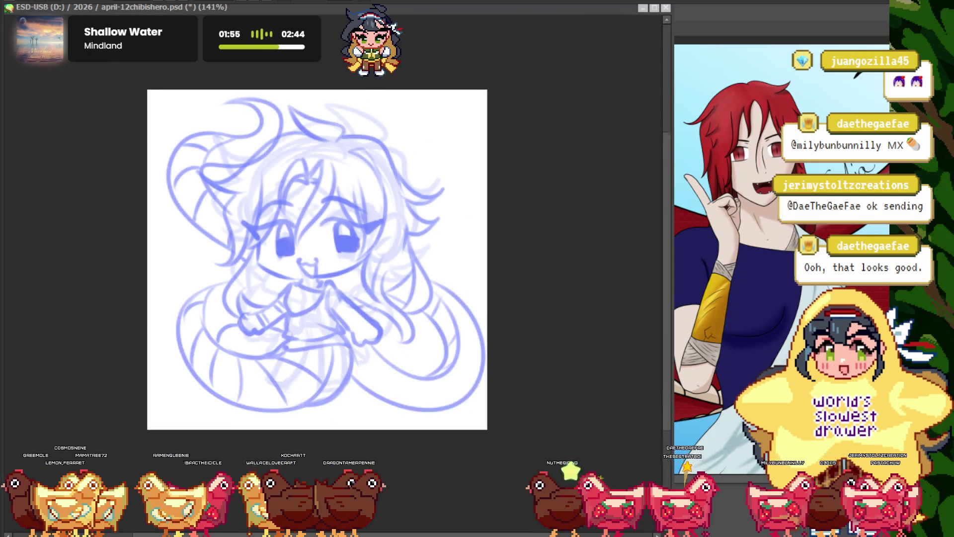
scroll(311, 269, "up", 1)
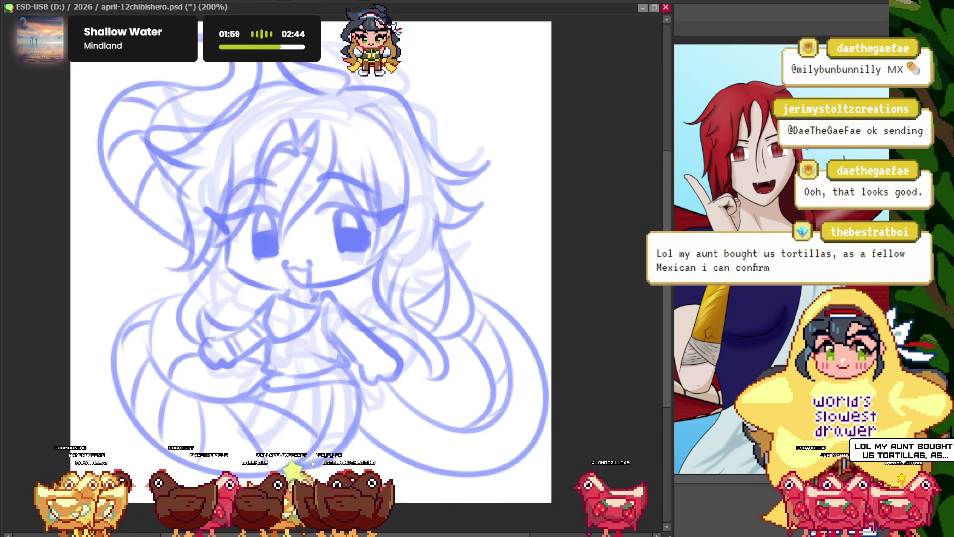
scroll(619, 351, "down", 1)
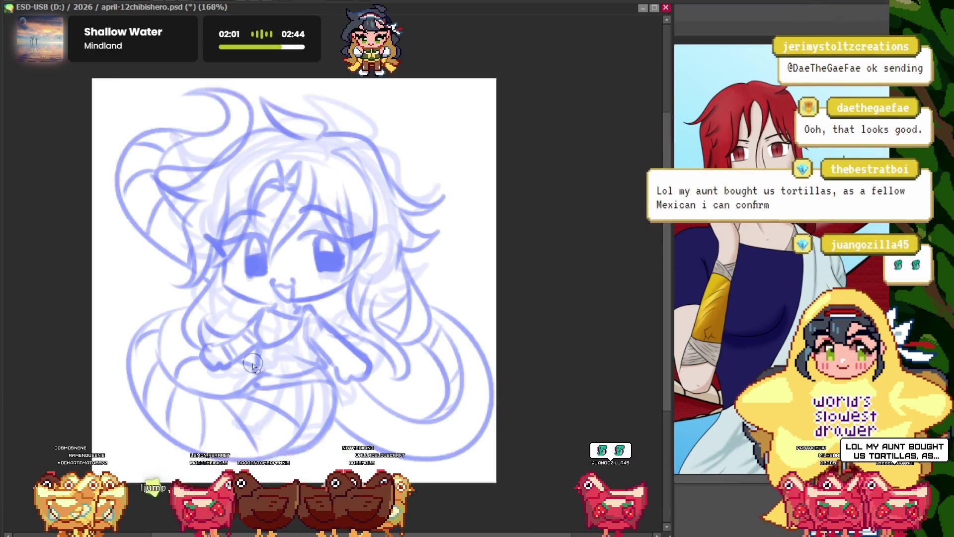
scroll(619, 351, "up", 1)
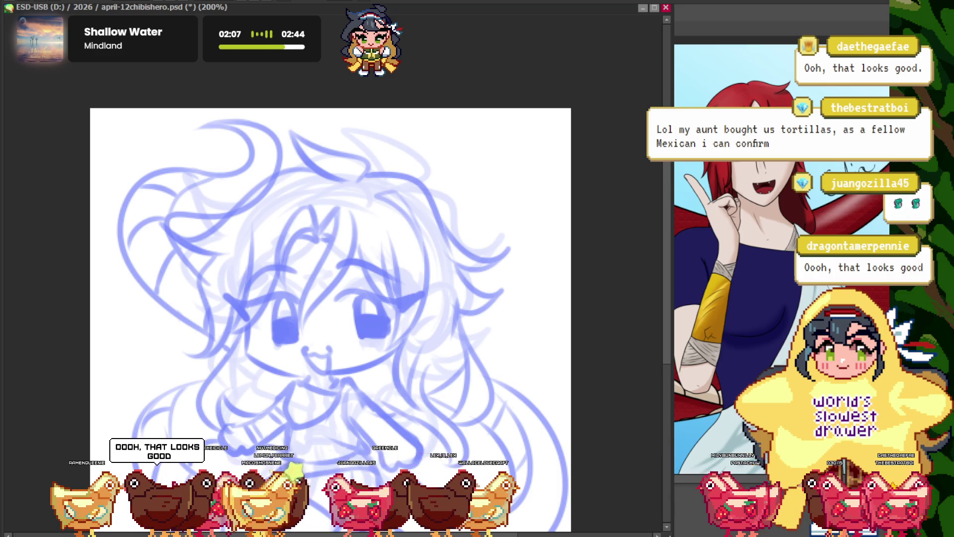
scroll(246, 228, "up", 1)
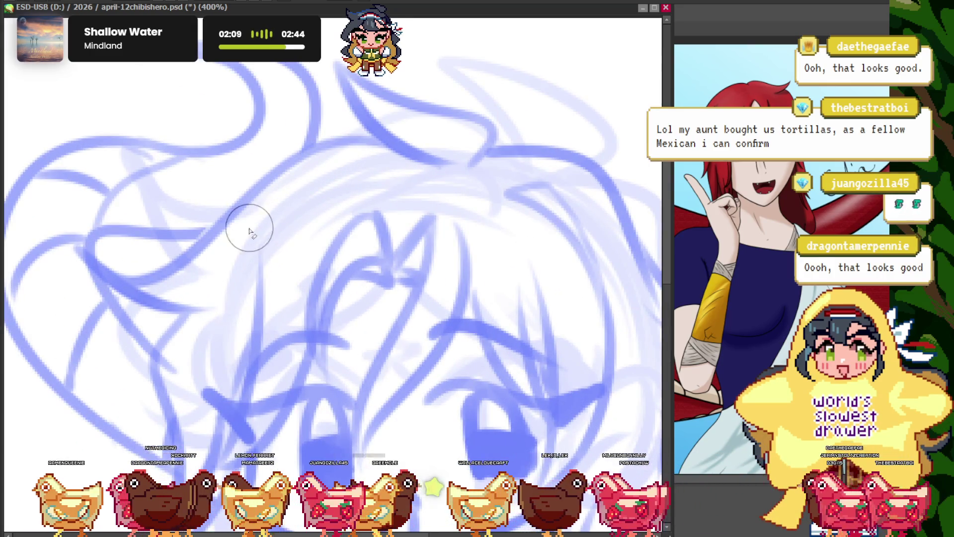
scroll(390, 198, "down", 2)
scroll(346, 262, "up", 2)
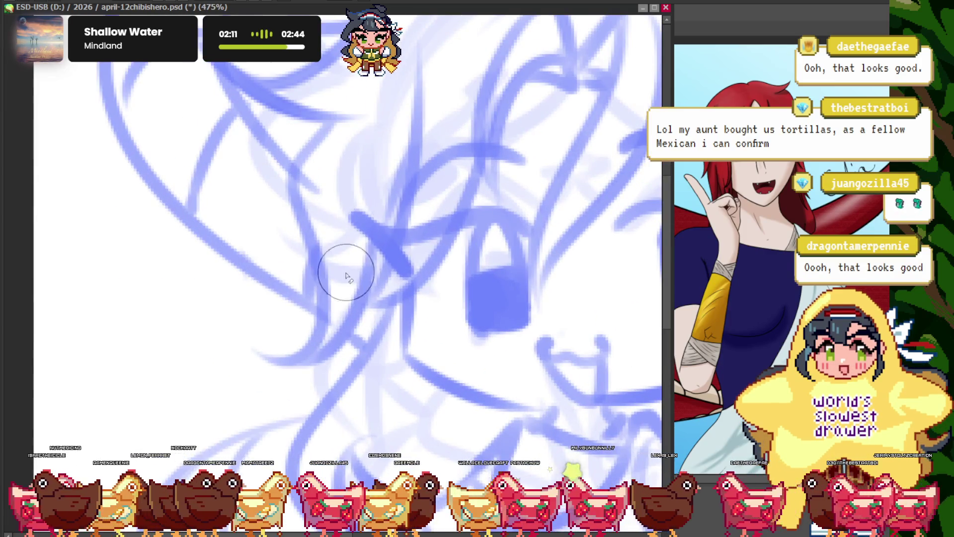
scroll(346, 262, "down", 8)
scroll(319, 255, "up", 1)
scroll(284, 214, "down", 1)
scroll(414, 244, "down", 3)
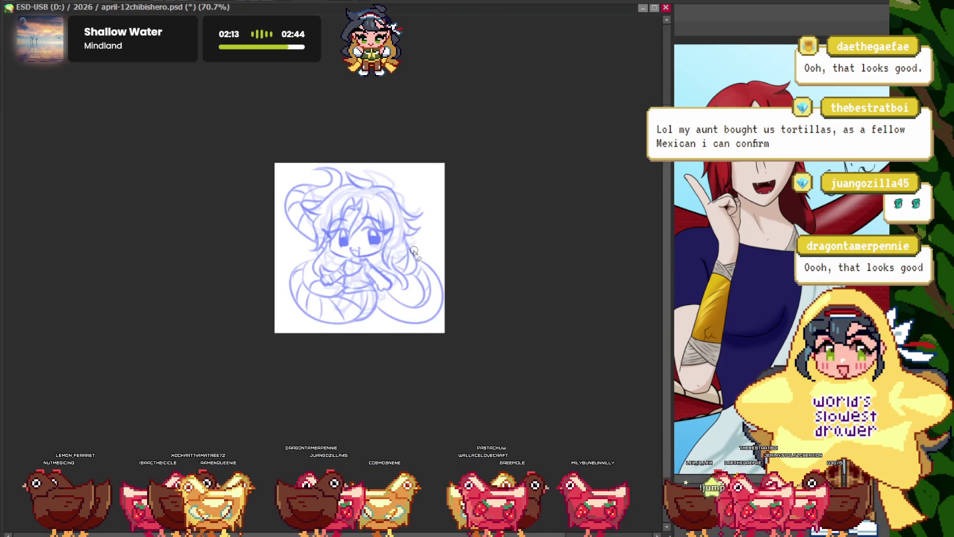
scroll(408, 243, "up", 2)
scroll(368, 242, "up", 1)
scroll(333, 242, "up", 1)
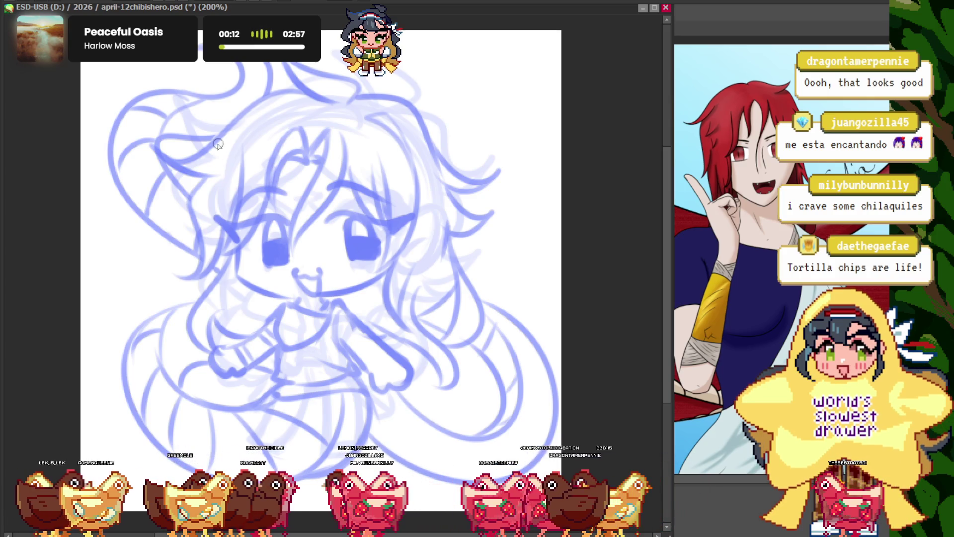
scroll(221, 135, "down", 3)
scroll(214, 161, "up", 3)
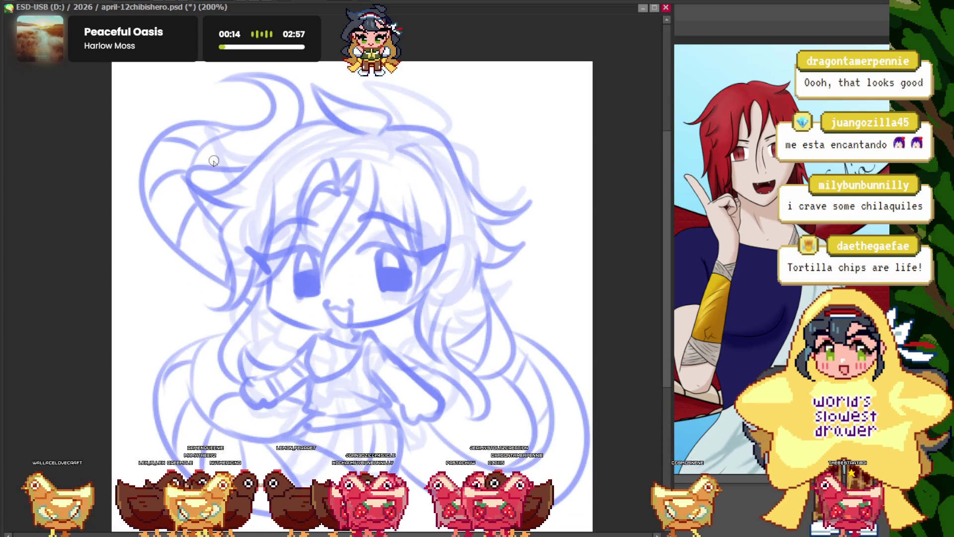
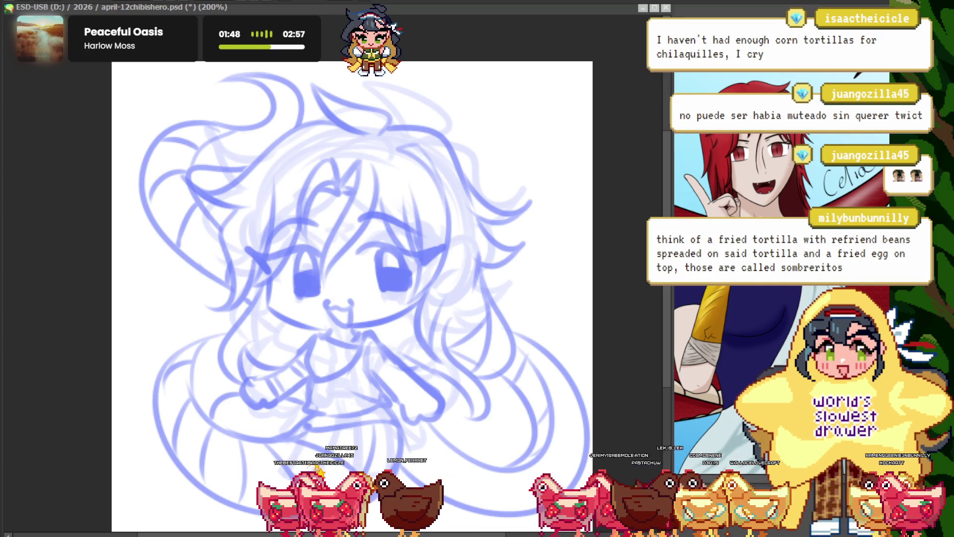
- Hide the rough sketch layer so only the chibi's blue lineart remains visible
scroll(348, 293, "down", 1)
scroll(348, 293, "up", 2)
scroll(348, 293, "up", 1)
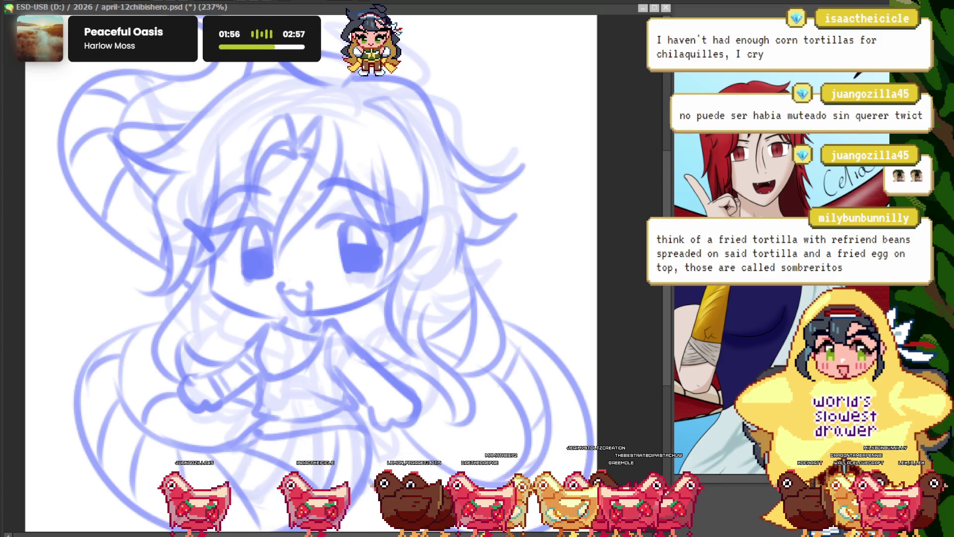
scroll(213, 196, "down", 2)
scroll(320, 215, "up", 2)
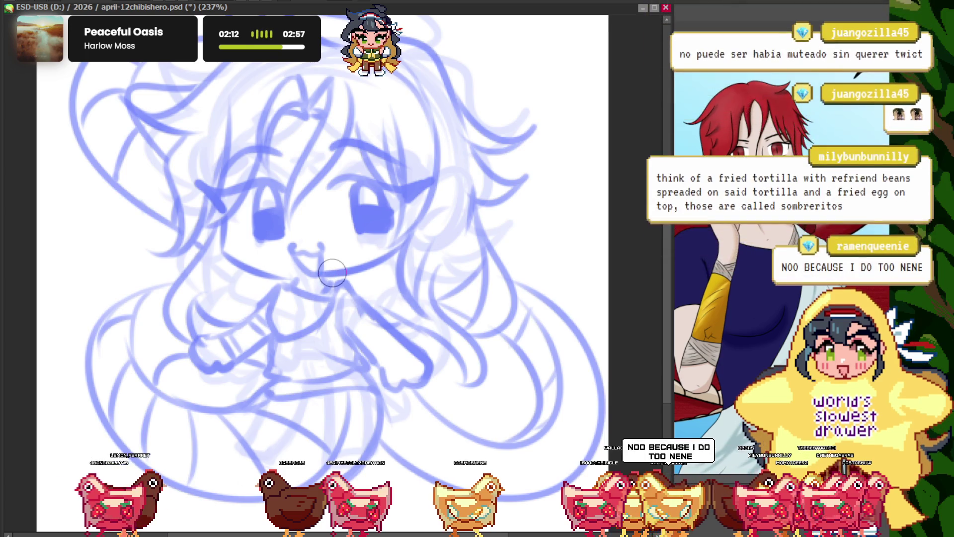
scroll(332, 273, "down", 4)
scroll(334, 270, "up", 1)
scroll(336, 270, "up", 1)
scroll(337, 269, "up", 2)
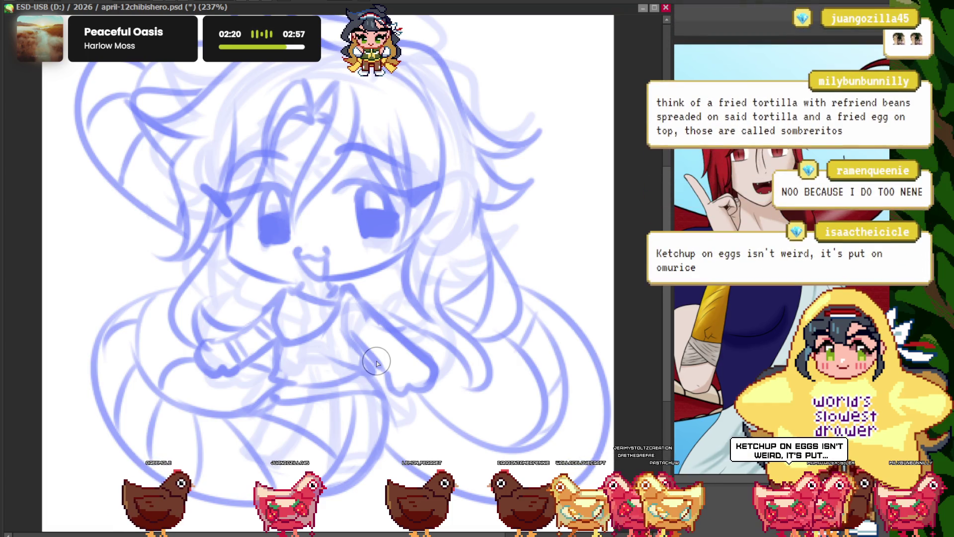
left_click_drag(366, 222, 359, 242)
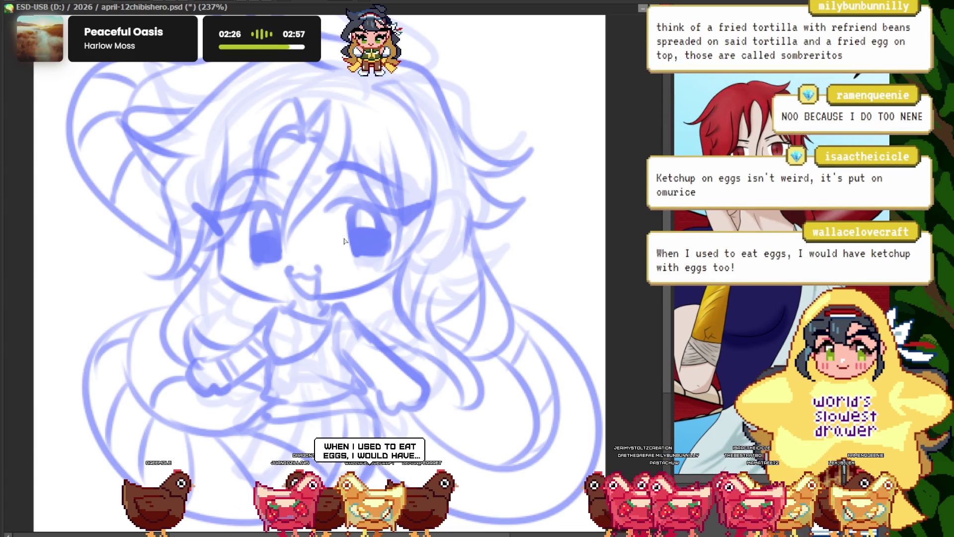
key("ctrl+comma")
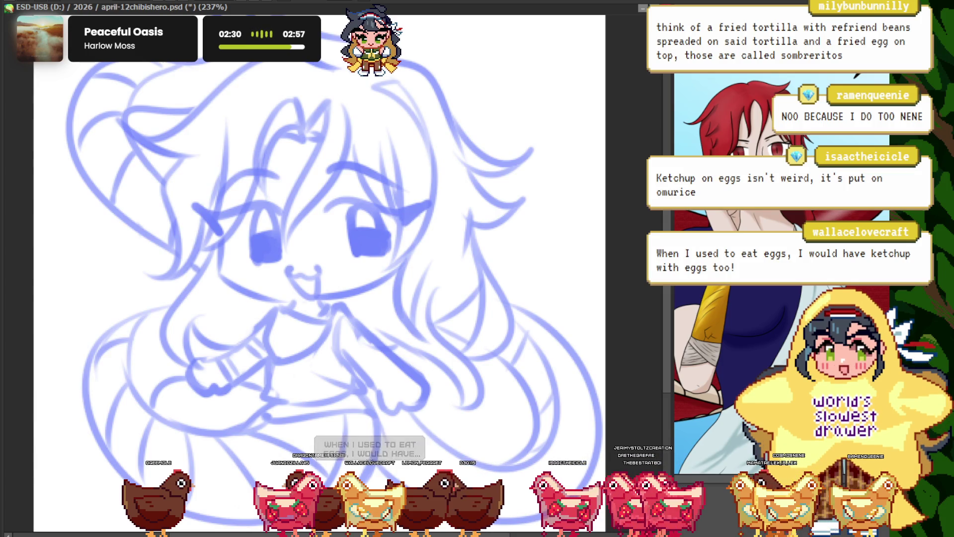
key("Delete")
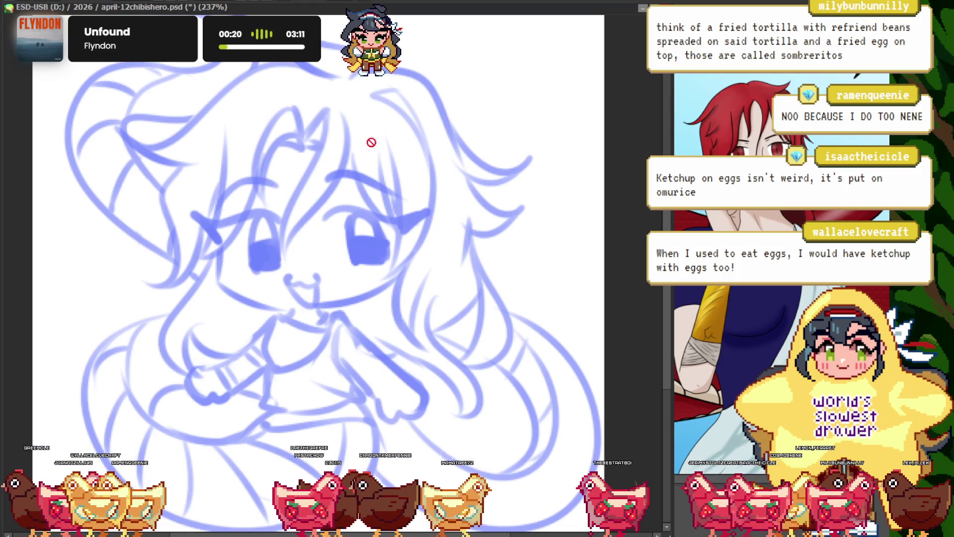
- Recolour the chibi's lineart from blue to dark maroon
scroll(368, 169, "down", 5)
scroll(381, 206, "up", 5)
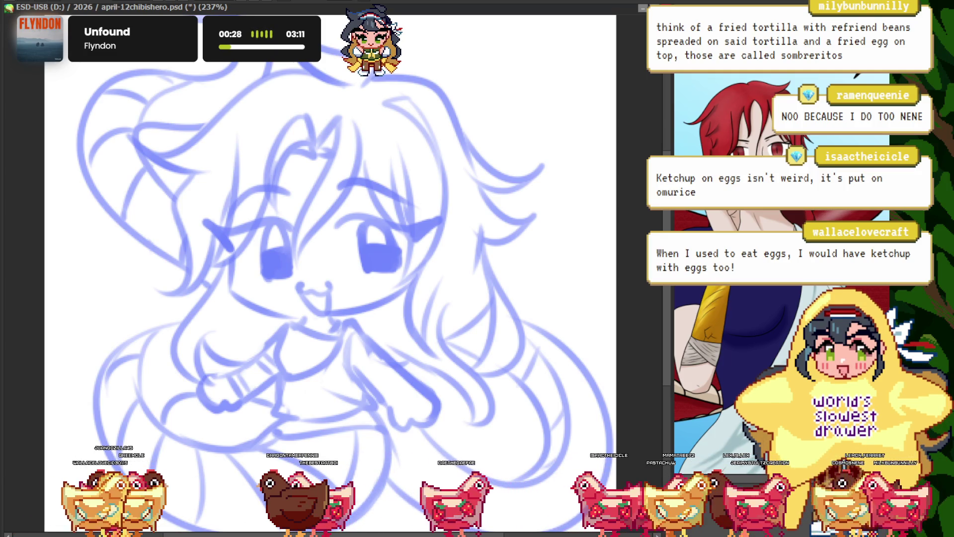
left_click_drag(362, 181, 351, 172)
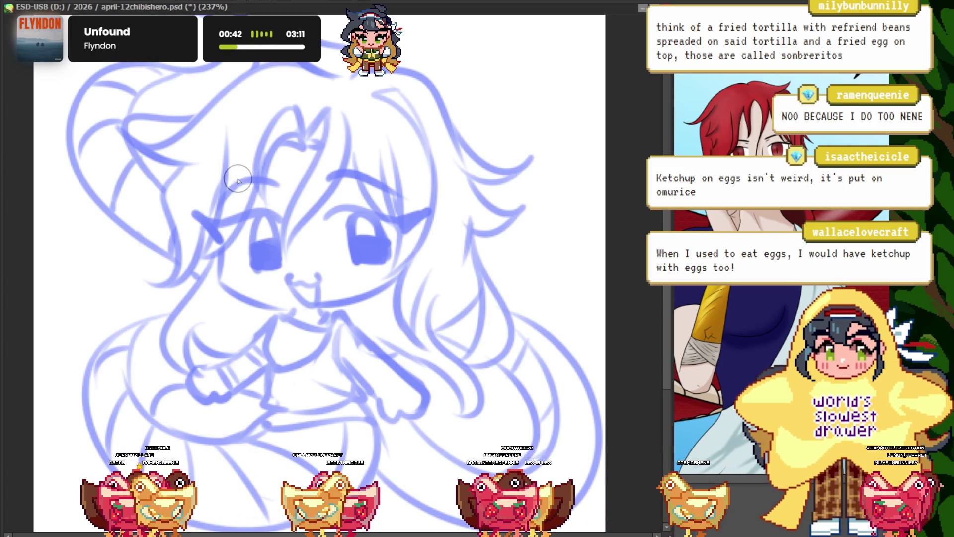
scroll(238, 179, "down", 2)
scroll(238, 179, "up", 1)
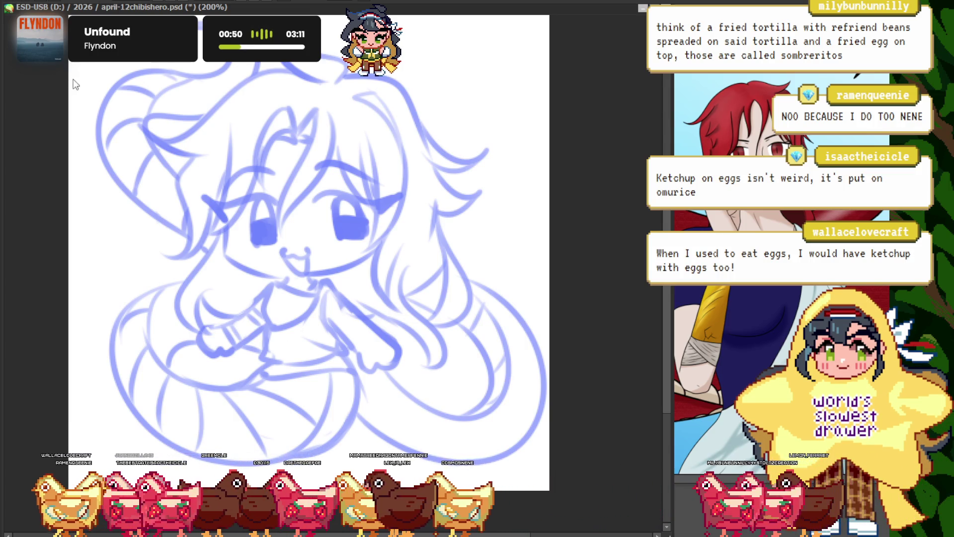
key("ctrl+shift+u")
key("alt+shift+BackSpace")
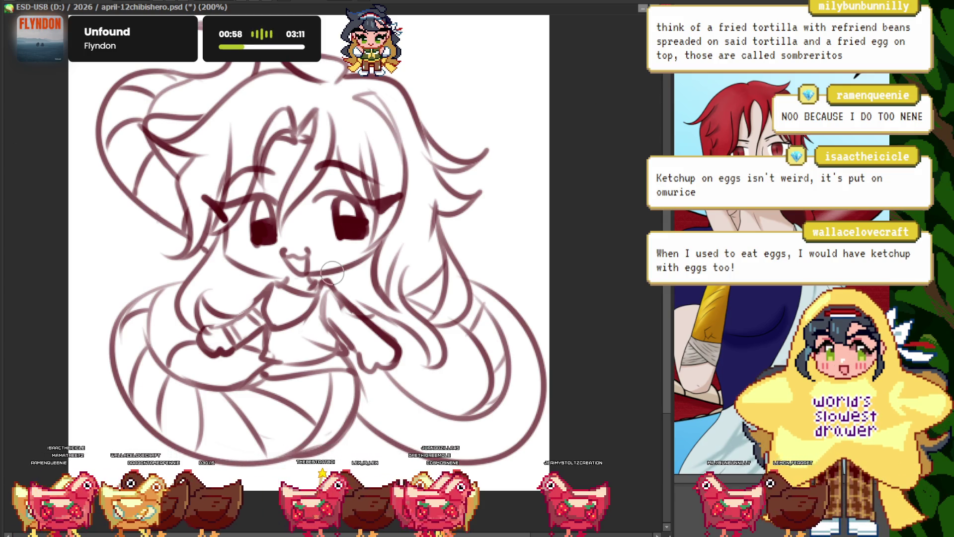
left_click(754, 295)
scroll(755, 295, "up", 3)
scroll(755, 296, "down", 3)
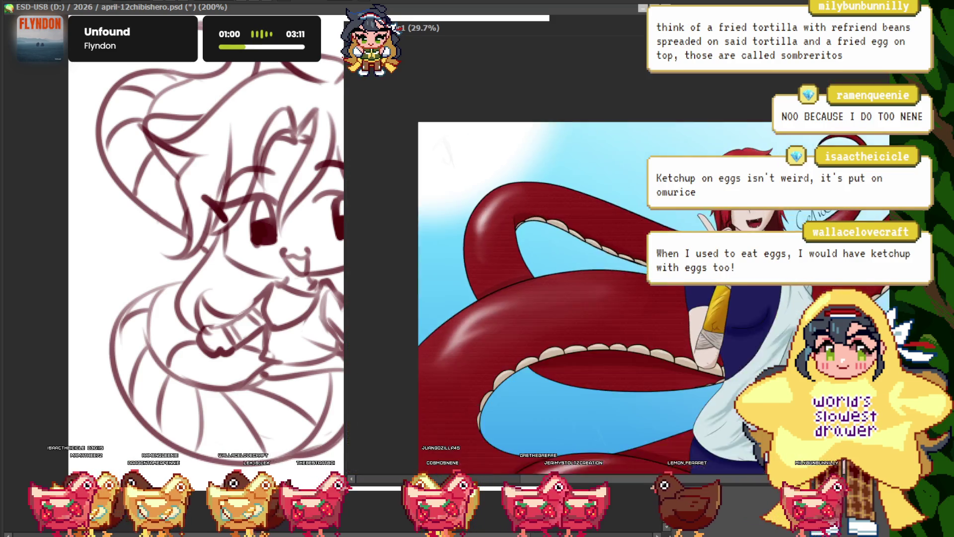
left_click(87, 214)
left_click_drag(125, 307, 164, 323)
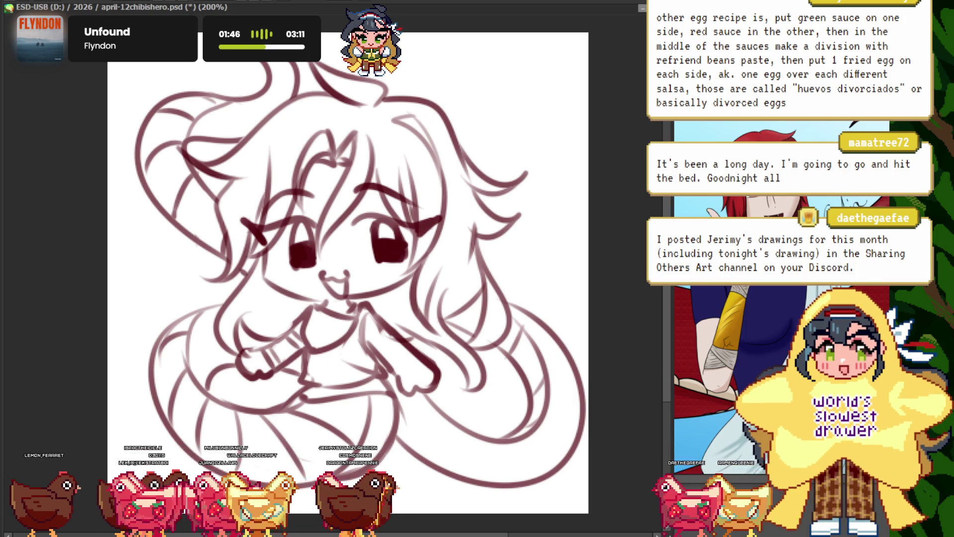
scroll(332, 273, "up", 2)
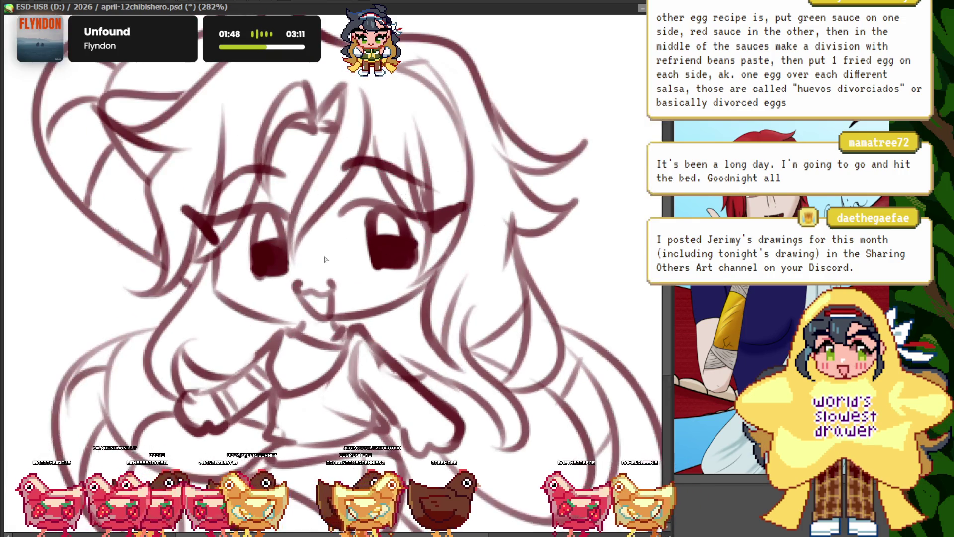
- Paint a pale pink skin base over the face and along the arm with a smaller brush
mouse_move(357, 197)
left_mouse_down()
mouse_move(268, 234)
mouse_move(286, 276)
left_mouse_up()
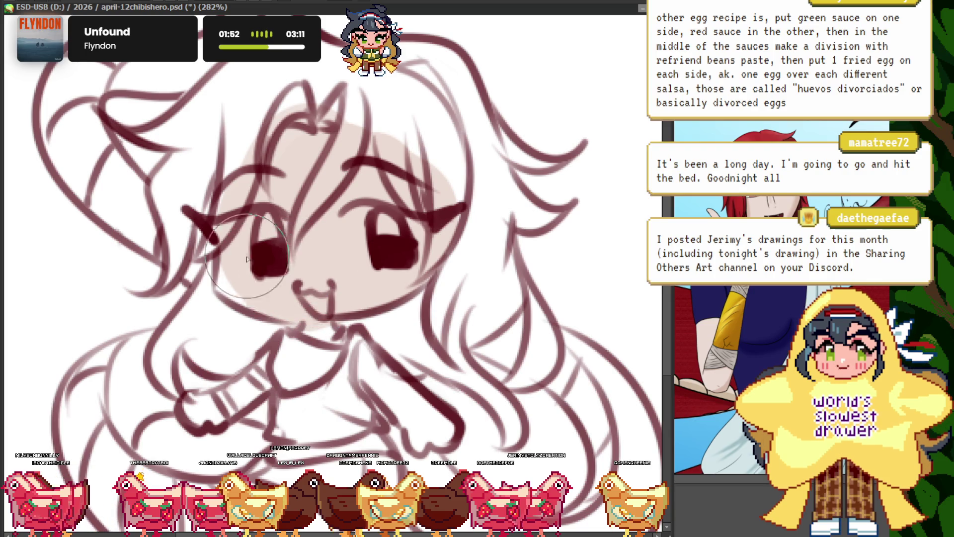
scroll(291, 173, "down", 3)
key("bracketleft")
key("bracketleft")
key("bracketleft")
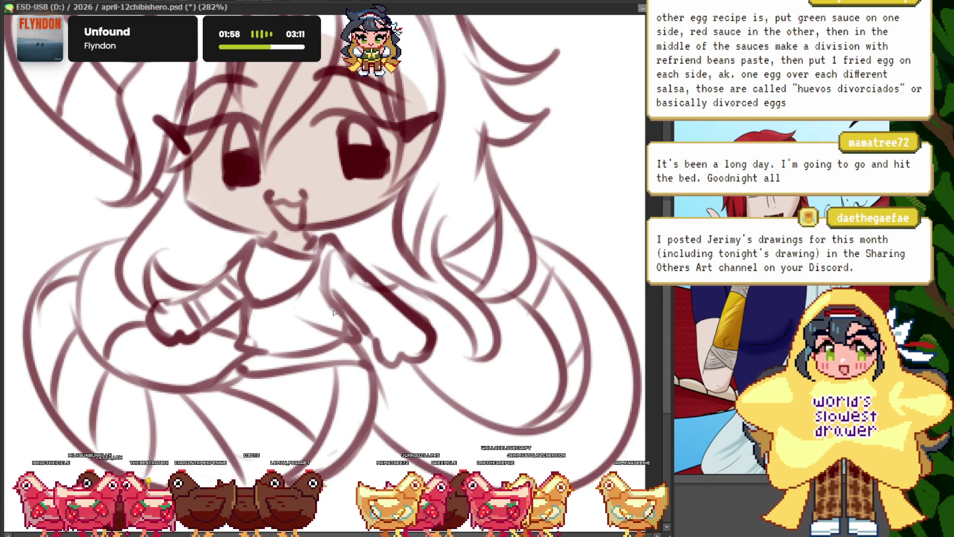
scroll(357, 298, "up", 2)
left_click_drag(330, 266, 424, 365)
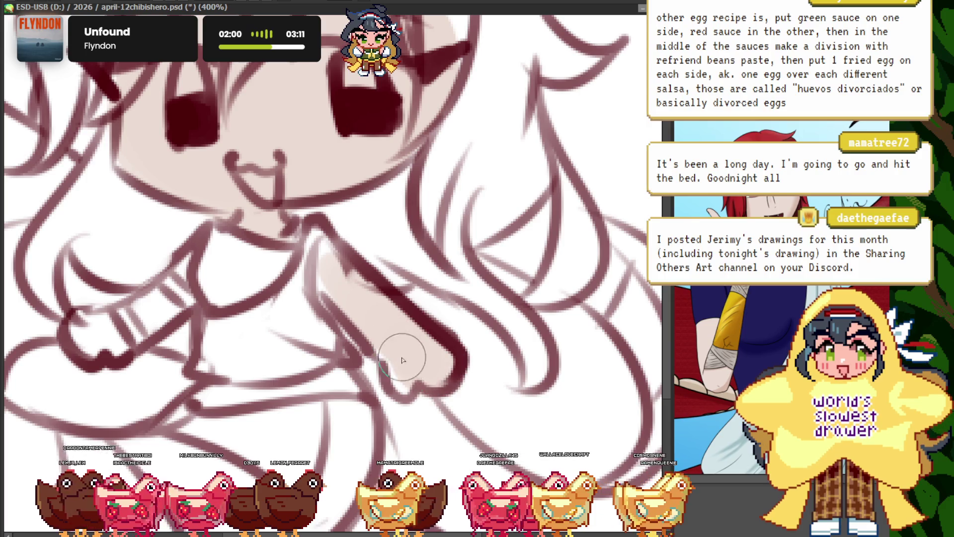
scroll(375, 287, "down", 3)
scroll(201, 331, "up", 4)
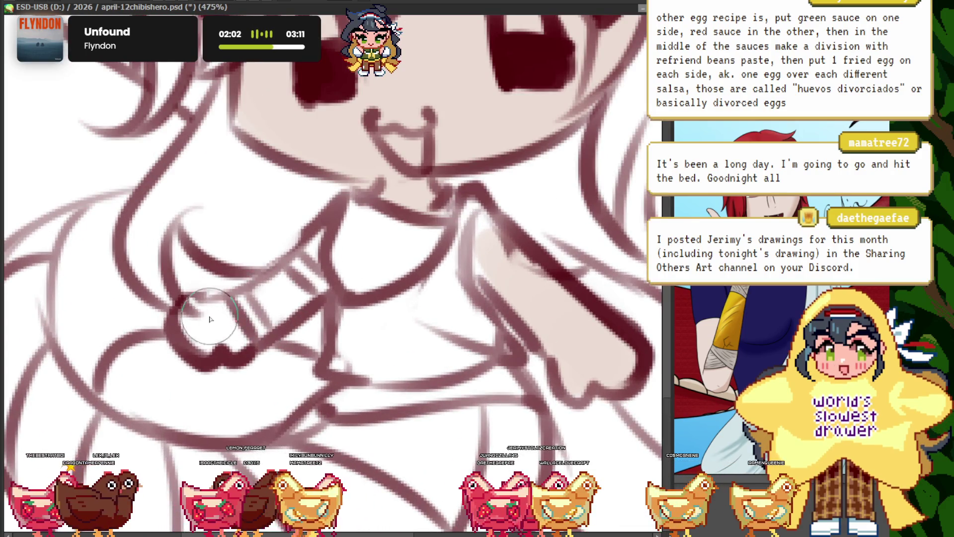
scroll(319, 246, "down", 2)
scroll(239, 241, "down", 2)
scroll(295, 207, "up", 2)
scroll(294, 207, "up", 1)
scroll(294, 208, "up", 2)
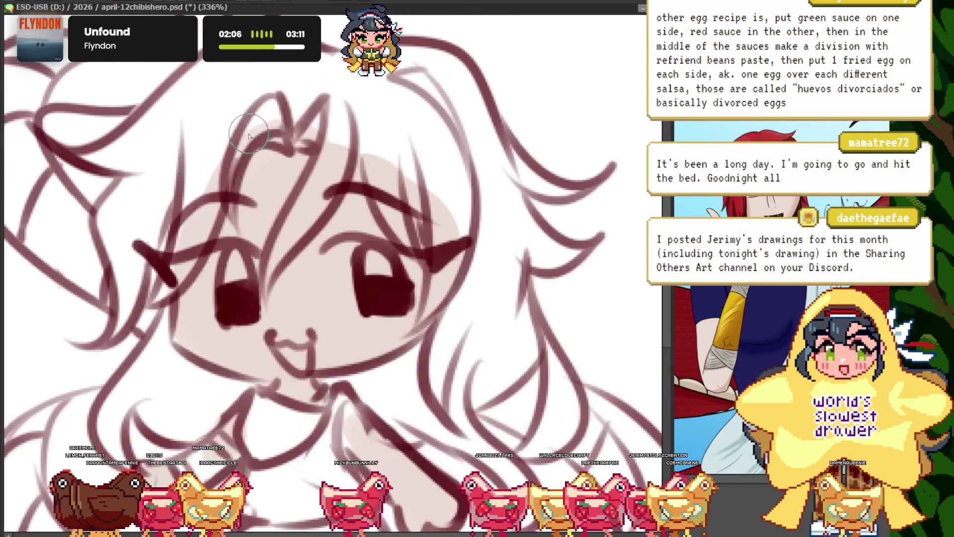
scroll(191, 313, "down", 2)
scroll(193, 120, "up", 2)
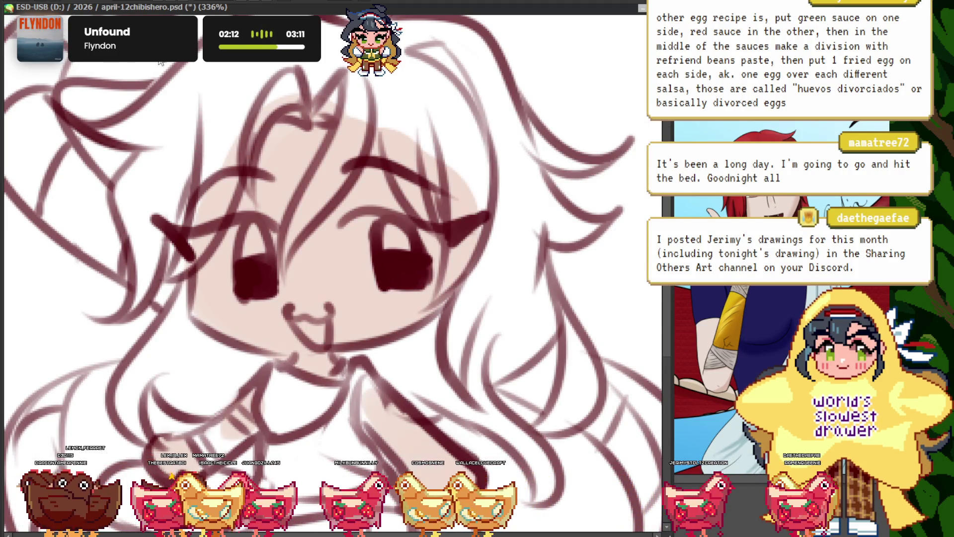
- Move the eye's white highlight down beside the pupil and view the whole drawing
key("ctrl+minus")
key("ctrl+minus")
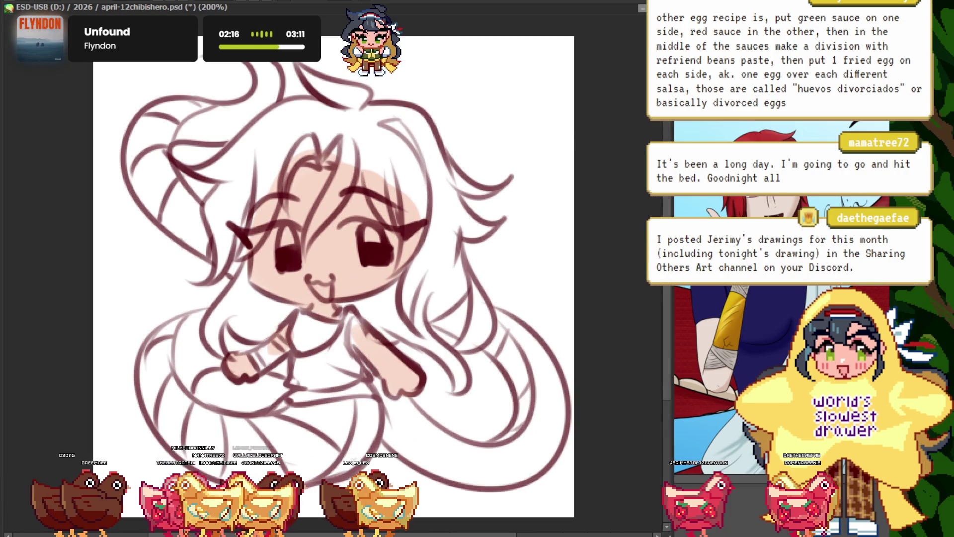
scroll(268, 253, "up", 2)
scroll(293, 238, "up", 3)
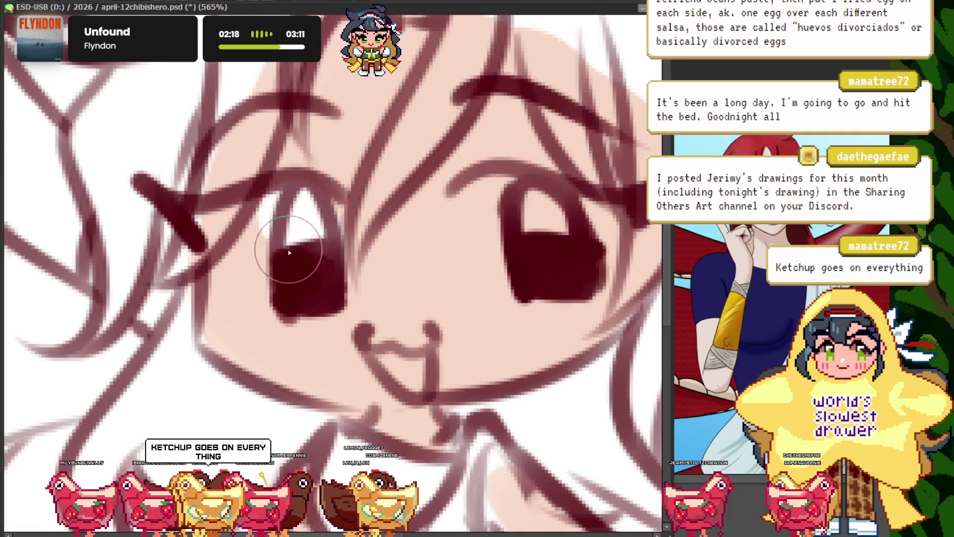
left_click_drag(269, 242, 273, 286)
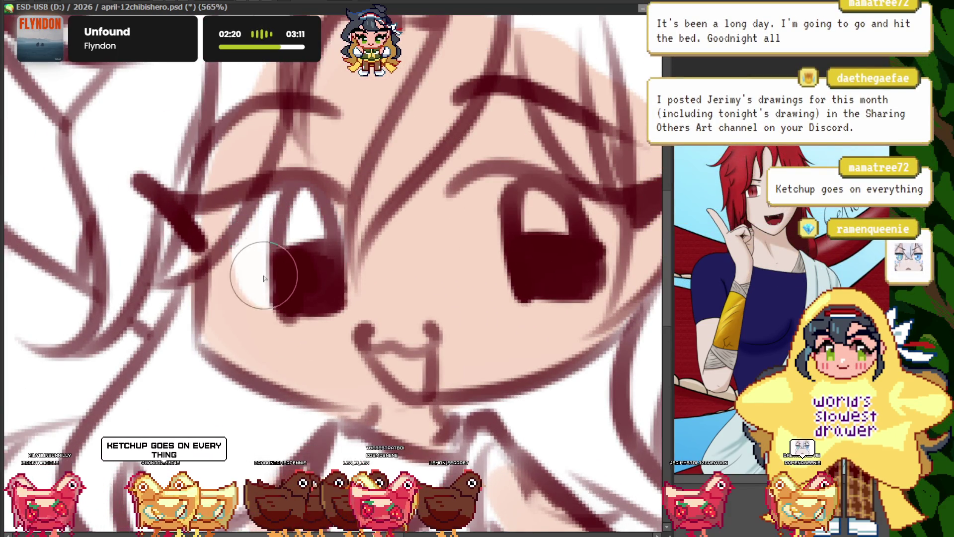
scroll(253, 262, "down", 4)
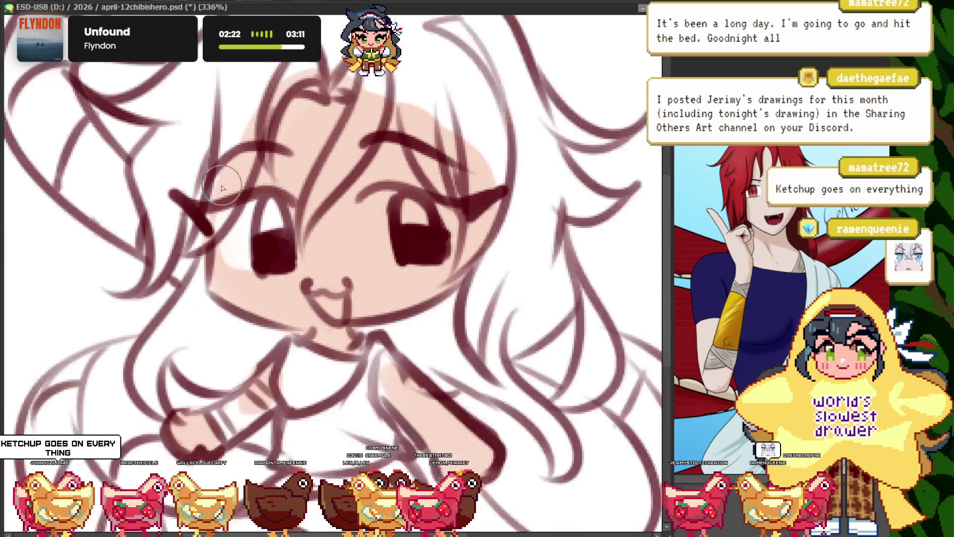
scroll(413, 209, "up", 4)
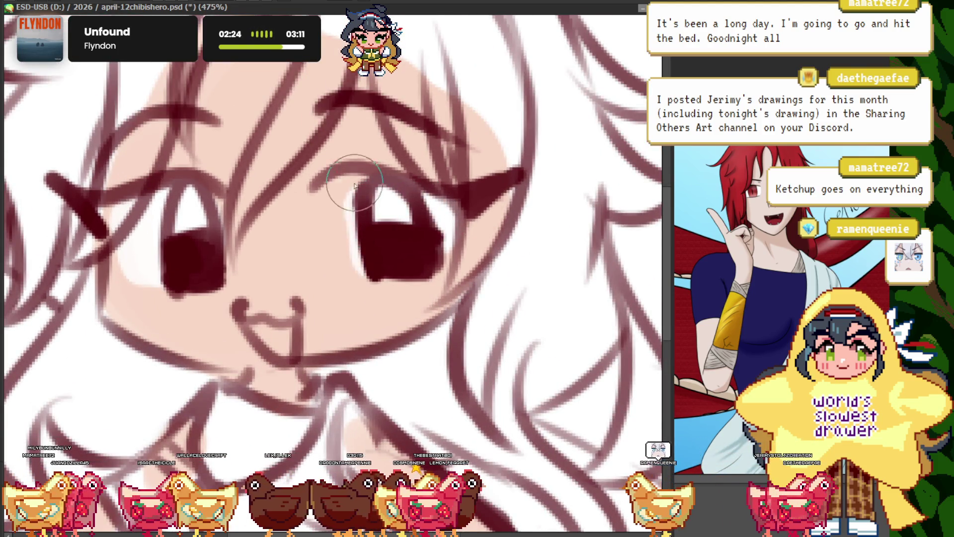
key("ctrl+1")
scroll(239, 195, "up", 2)
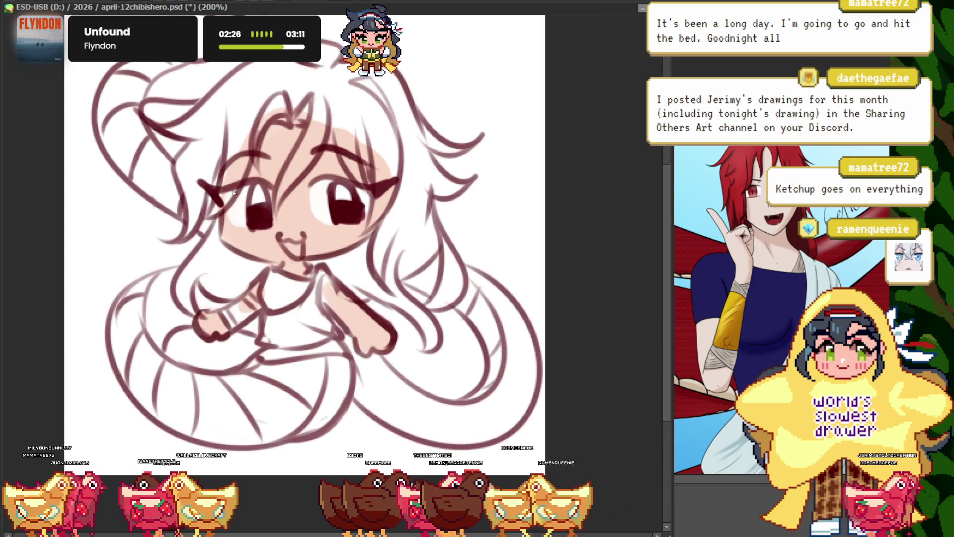
scroll(277, 245, "up", 3)
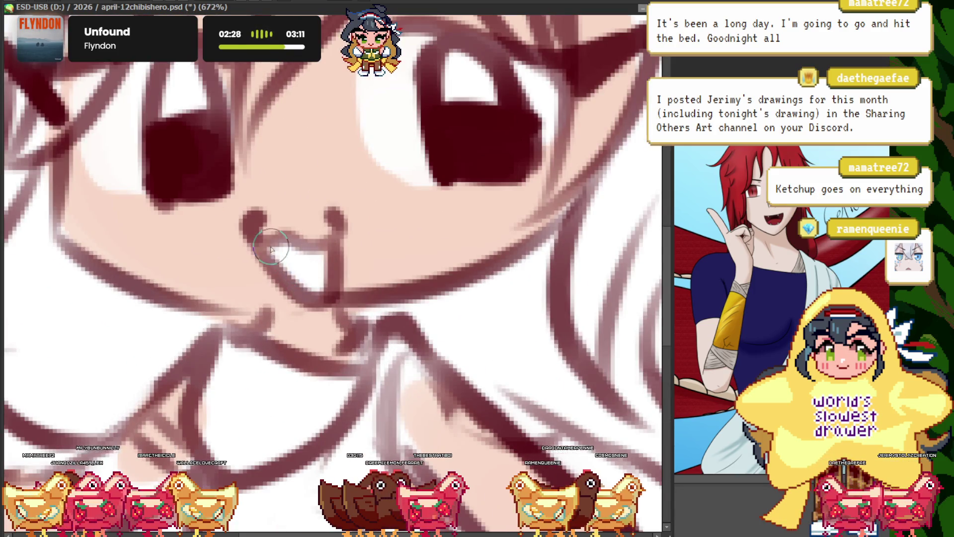
scroll(277, 245, "down", 3)
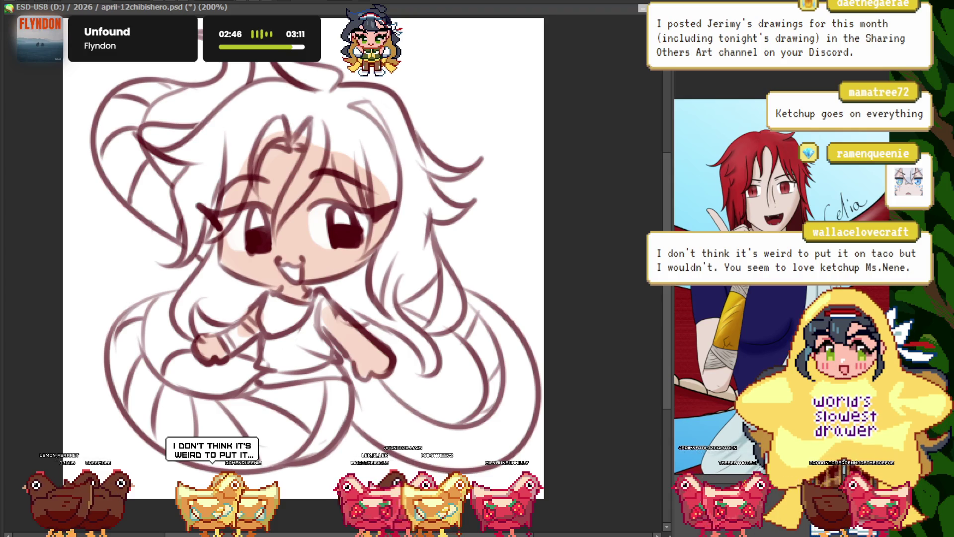
scroll(303, 259, "up", 1)
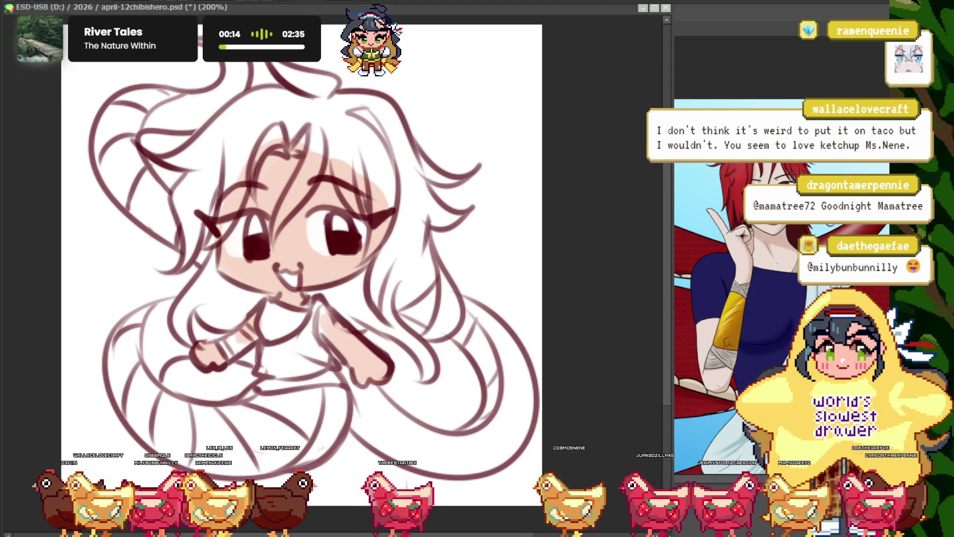
- Check the reference image window, then bring the chibi canvas back to the front
left_click_drag(298, 263, 290, 261)
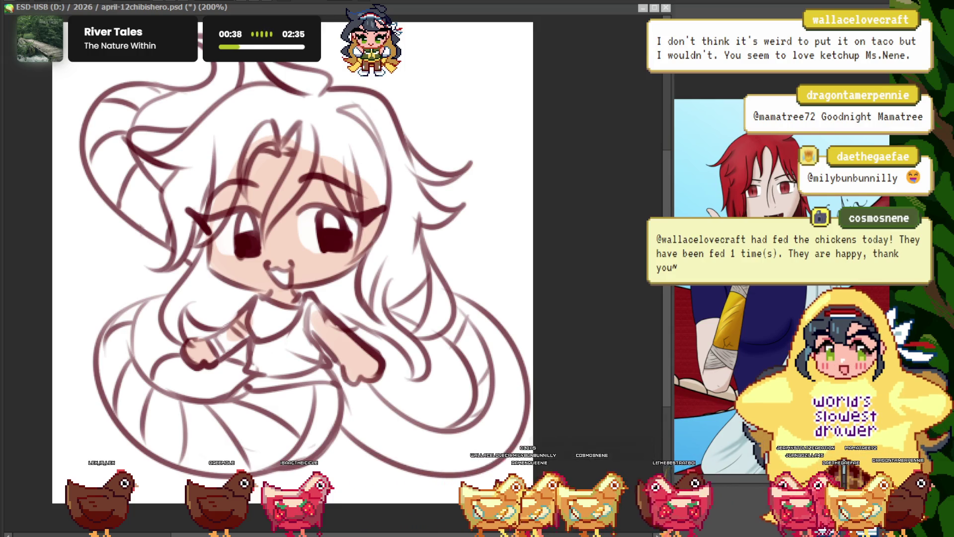
left_click(201, 238)
left_click_drag(201, 238, 202, 235)
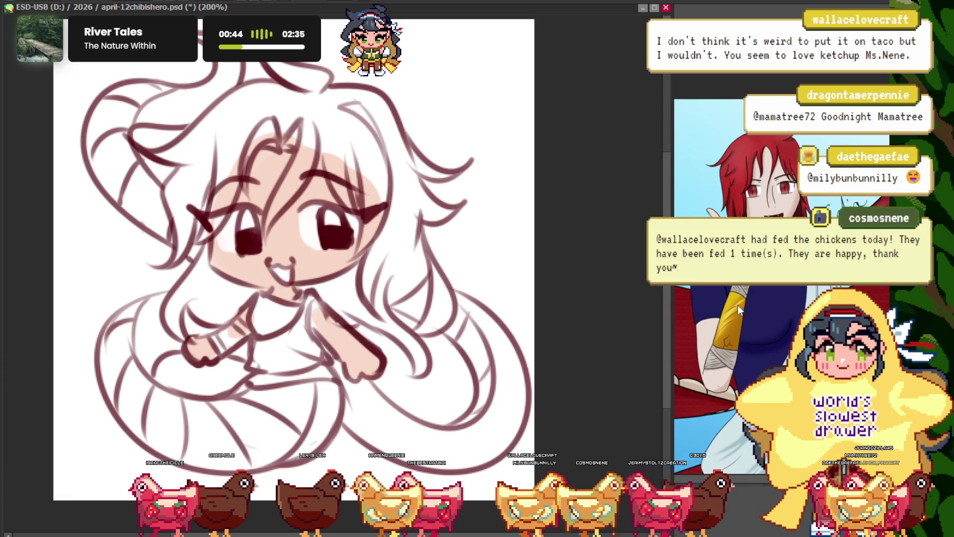
left_click(704, 136)
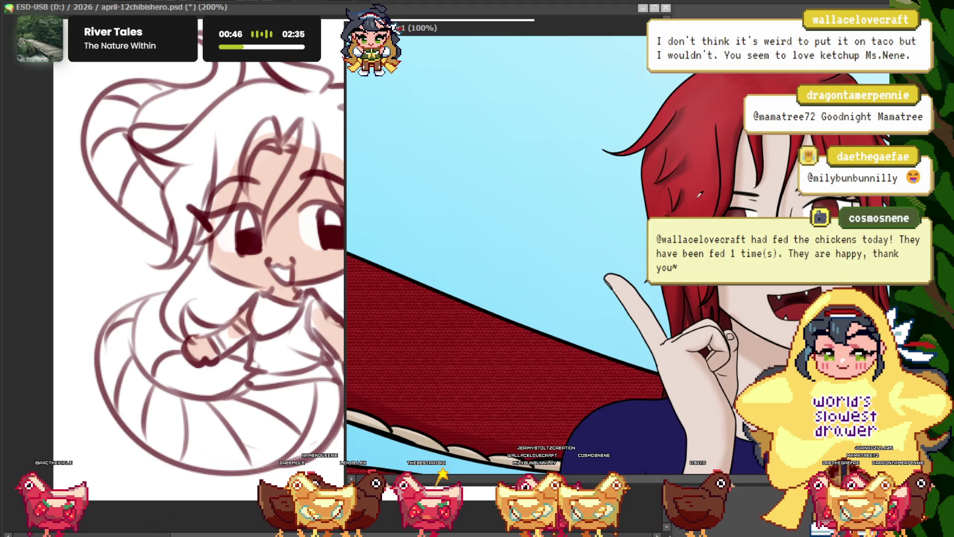
scroll(693, 178, "down", 4)
left_click(30, 156)
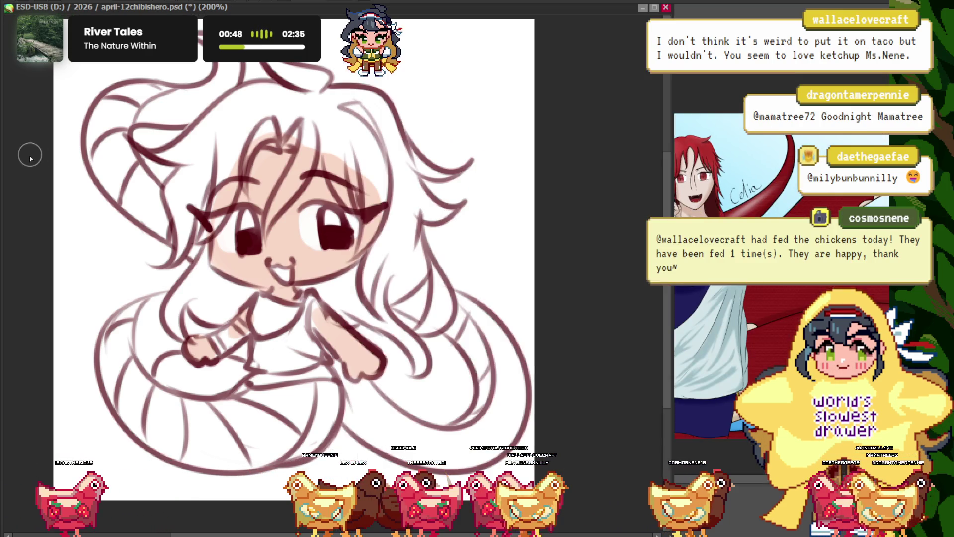
- Paint translucent red over the hair beside the cheek and across the forehead and top bangs
scroll(386, 193, "up", 2)
left_click_drag(387, 361, 393, 275)
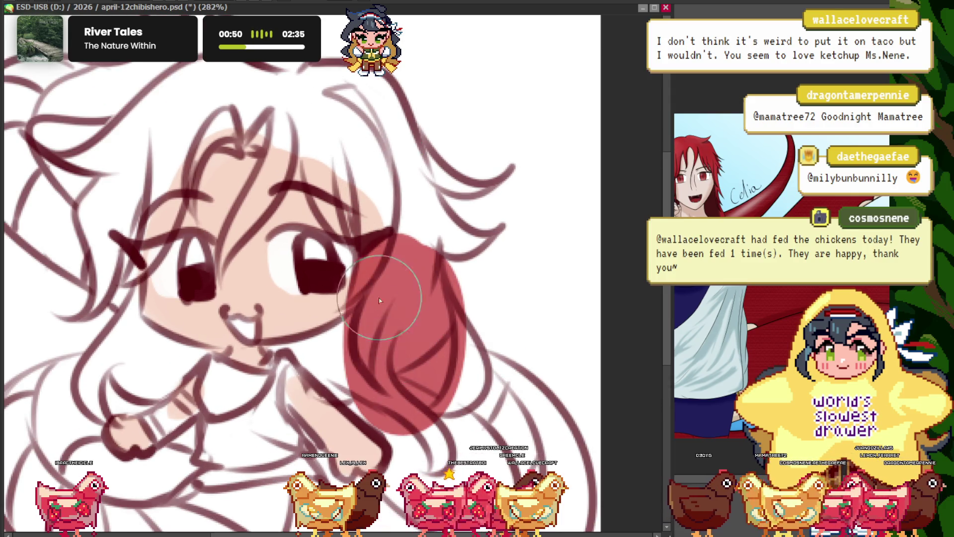
mouse_move(442, 343)
left_mouse_down()
mouse_move(394, 170)
mouse_move(473, 181)
left_mouse_up()
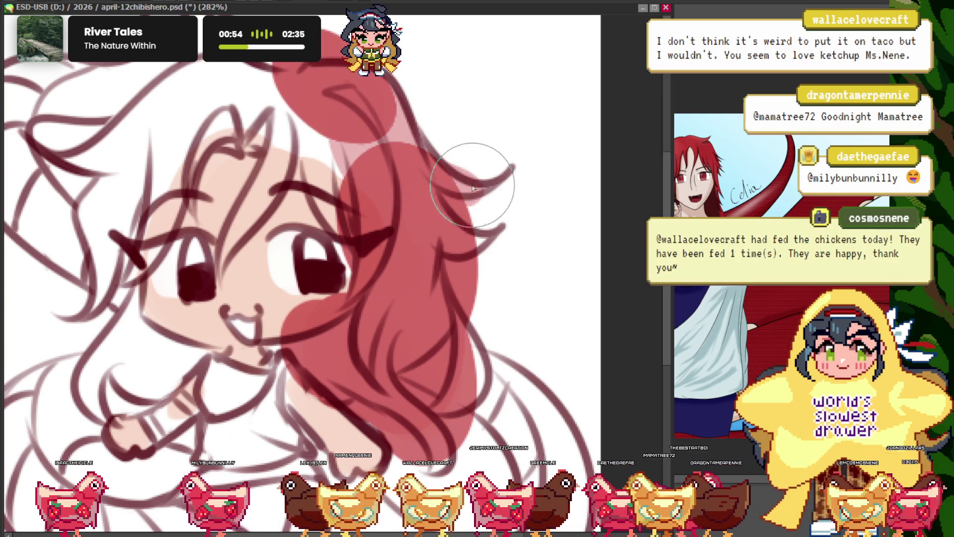
scroll(366, 197, "down", 3)
scroll(366, 197, "up", 2)
left_click_drag(366, 196, 308, 234)
mouse_move(348, 80)
left_mouse_down()
mouse_move(342, 111)
mouse_move(252, 124)
left_mouse_up()
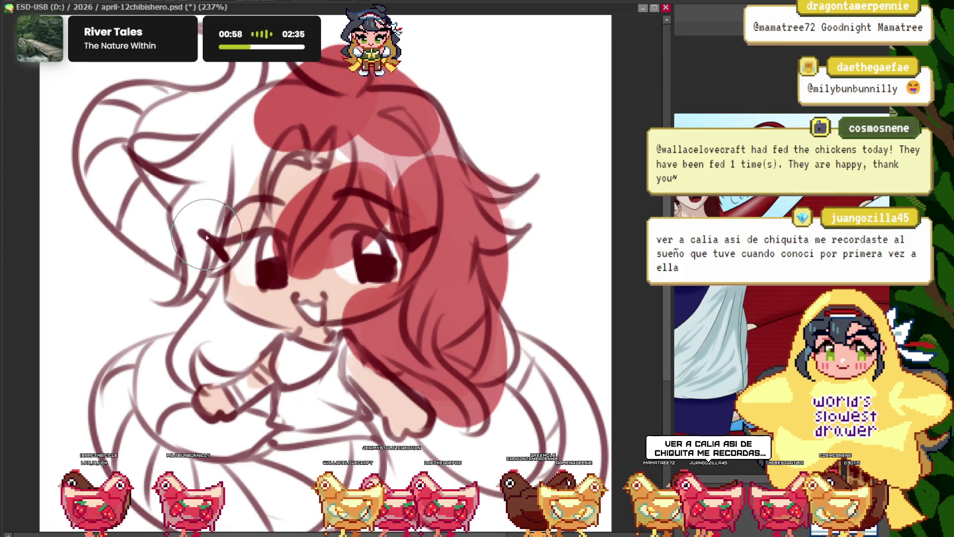
- Fill the side hair with red, undoing a stray left-side stroke and covering hair by the eye
left_click_drag(235, 320, 188, 377)
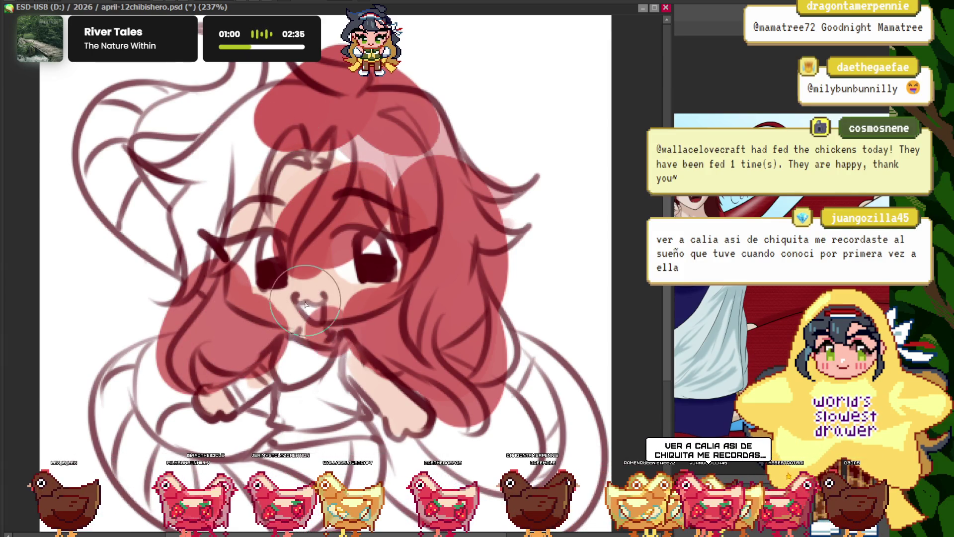
left_click_drag(306, 304, 320, 342)
left_click_drag(228, 209, 212, 307)
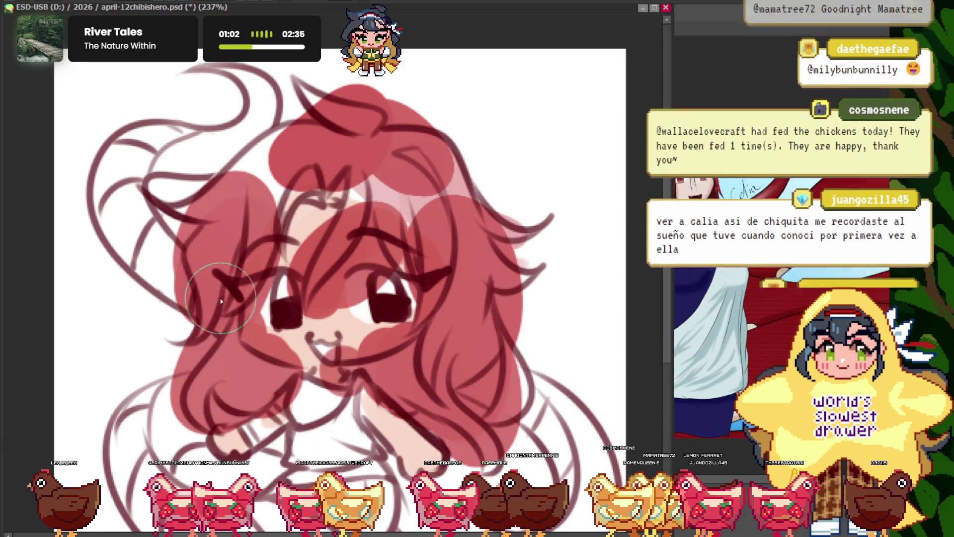
key("ctrl+z")
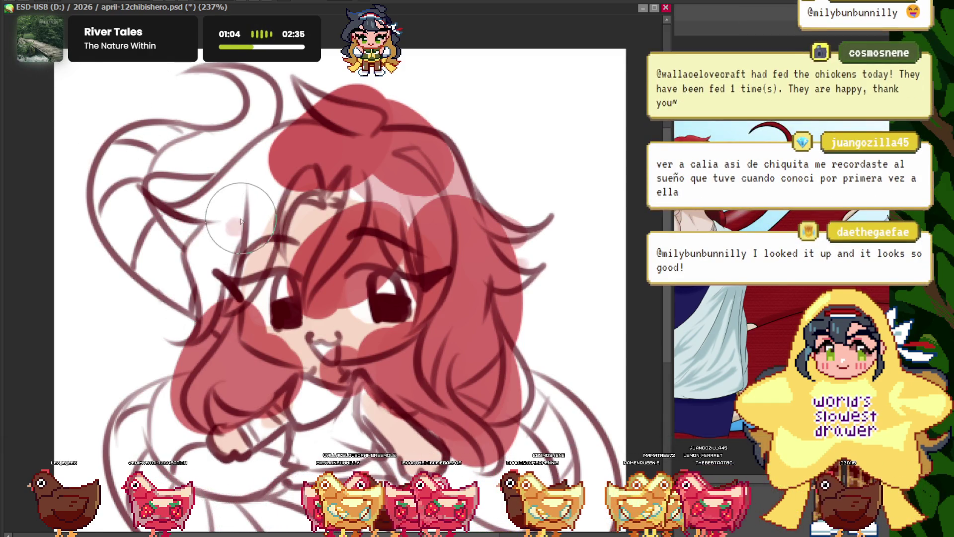
scroll(217, 189, "down", 5)
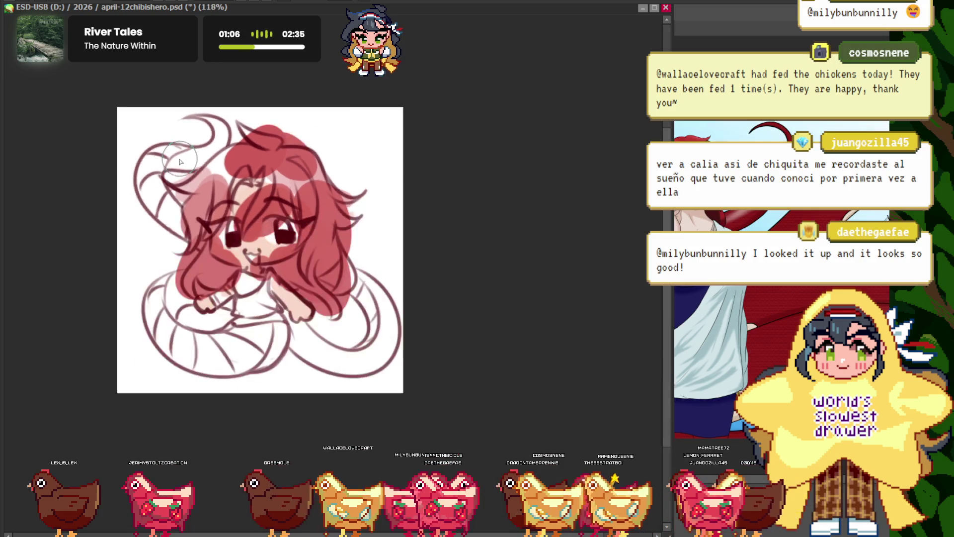
scroll(337, 222, "up", 5)
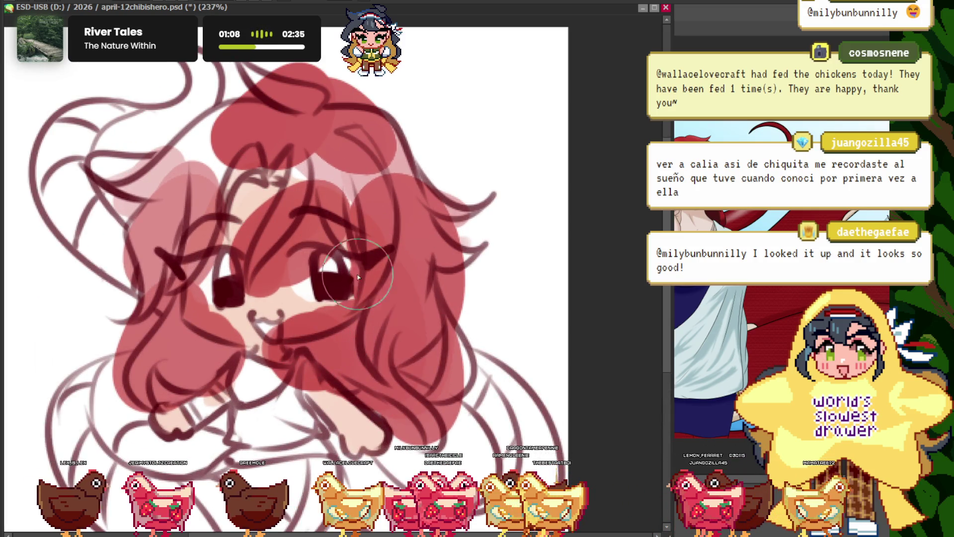
left_click_drag(363, 269, 433, 326)
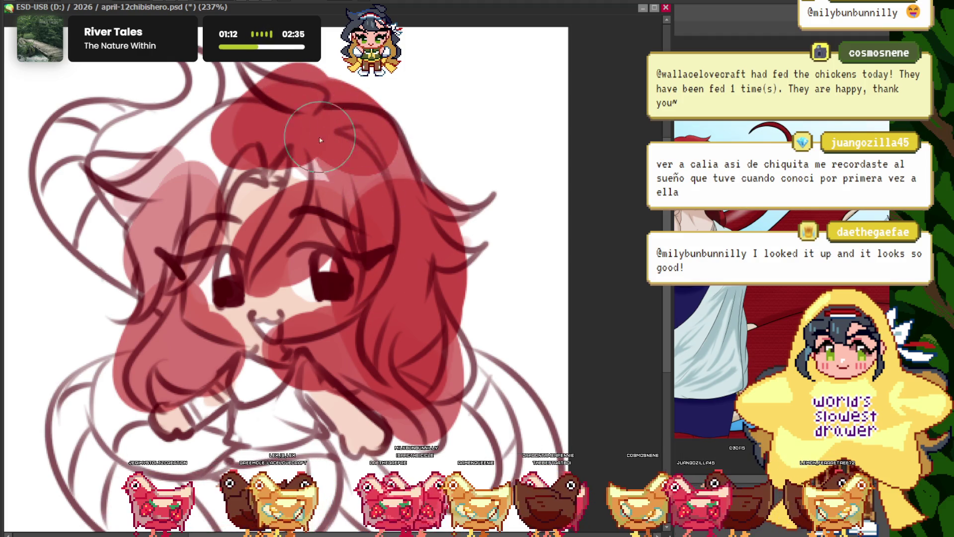
scroll(250, 144, "down", 4)
scroll(278, 183, "up", 3)
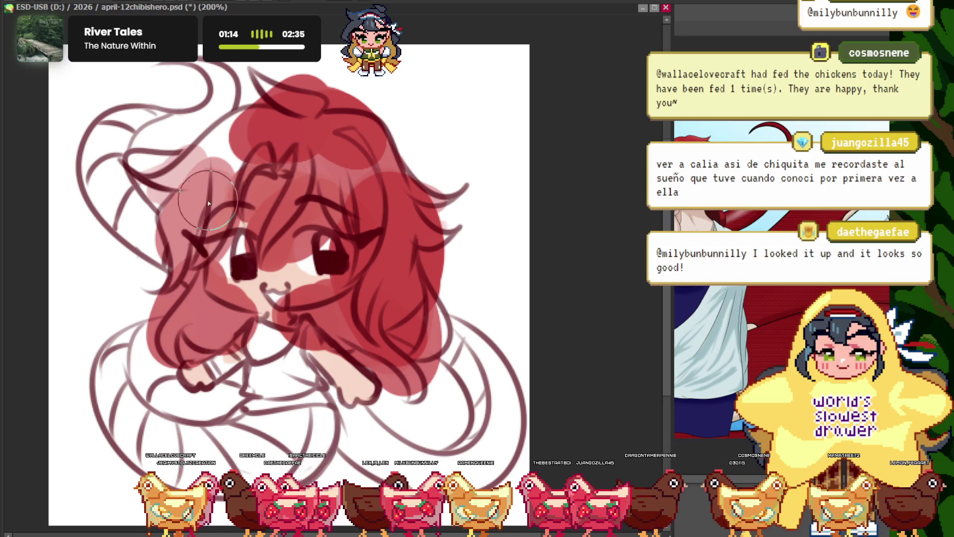
scroll(210, 206, "up", 1)
scroll(192, 206, "down", 3)
scroll(192, 206, "up", 2)
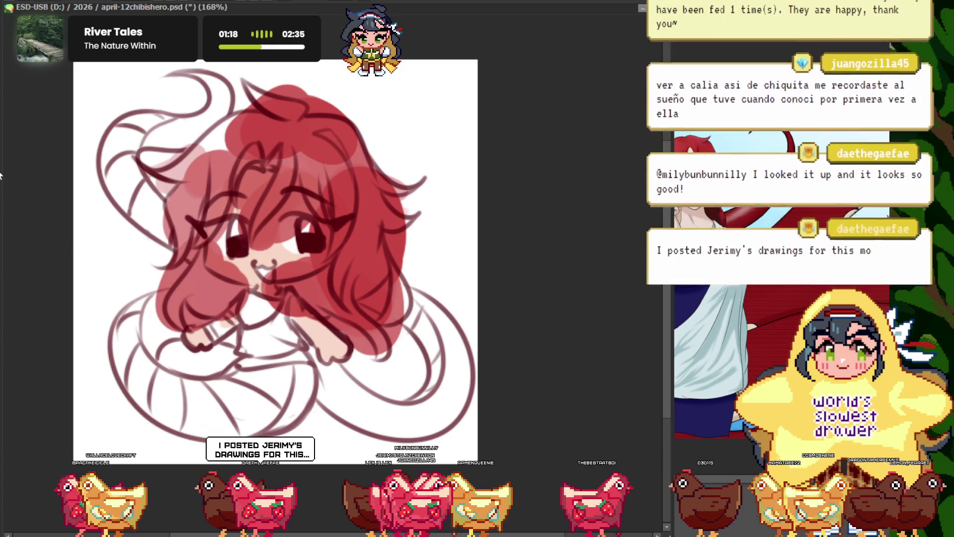
scroll(323, 207, "up", 3)
scroll(323, 207, "down", 1)
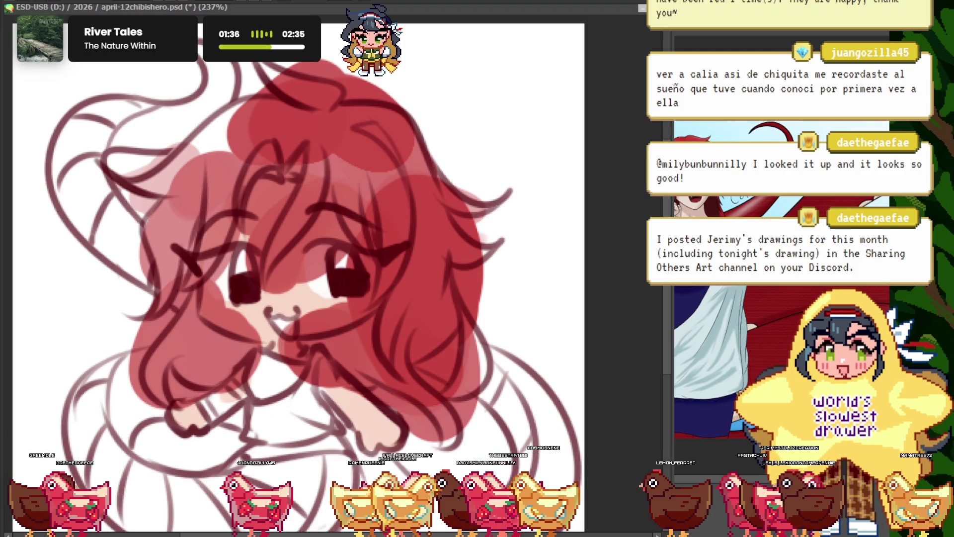
scroll(326, 86, "up", 3)
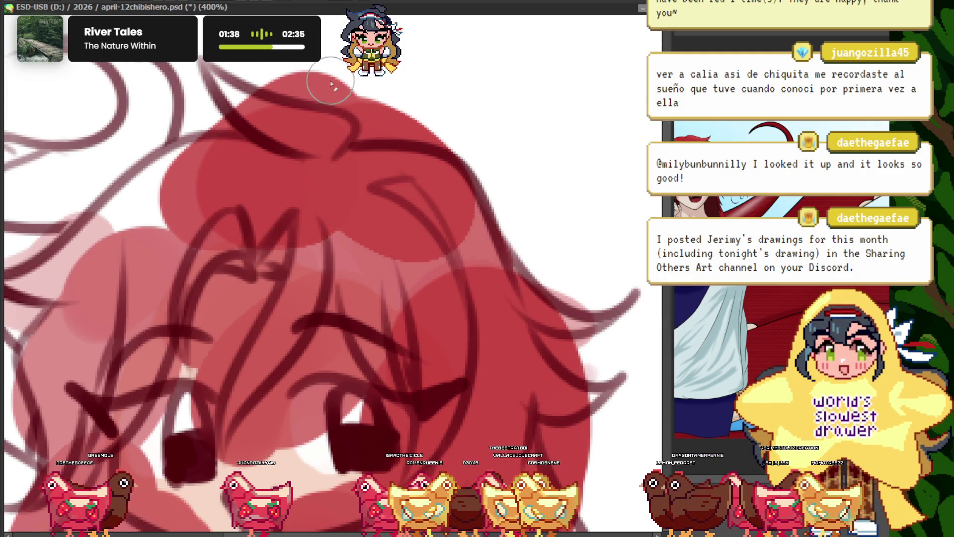
scroll(423, 103, "up", 2)
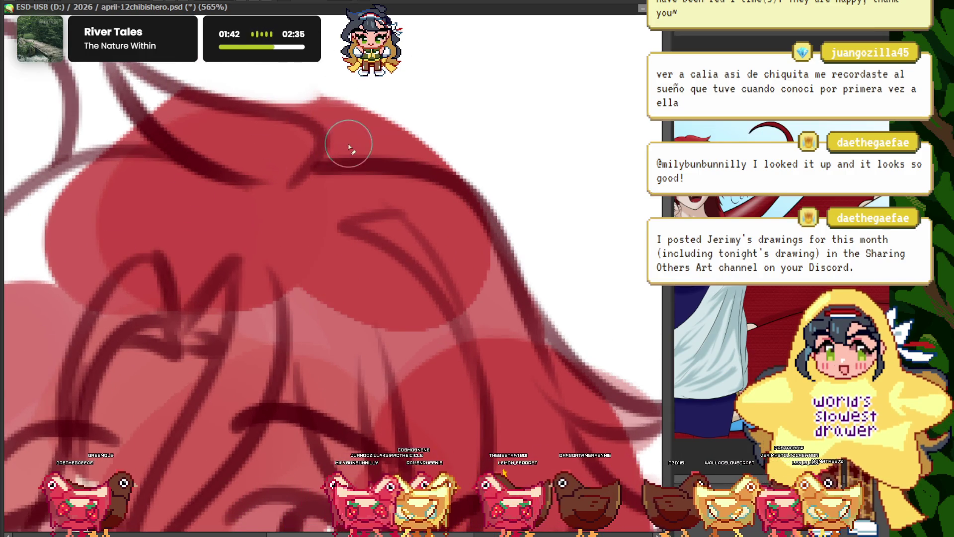
scroll(345, 93, "up", 1)
scroll(346, 97, "up", 1)
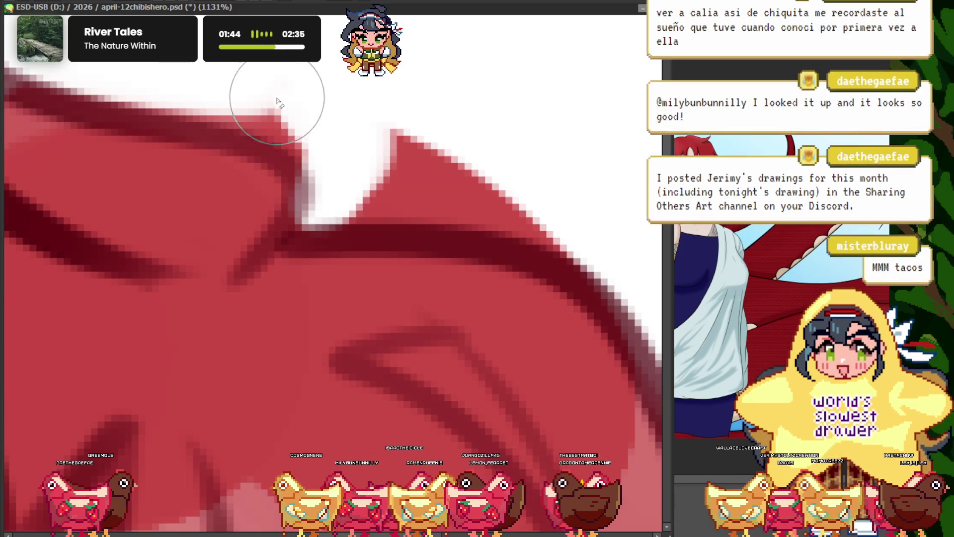
scroll(329, 149, "up", 1)
scroll(340, 170, "down", 1)
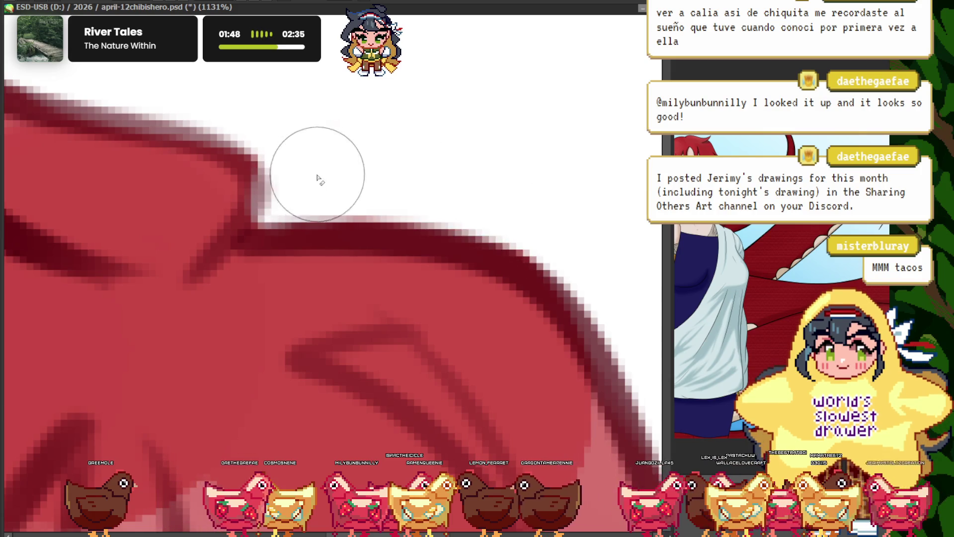
scroll(373, 139, "down", 2)
scroll(474, 243, "down", 1)
scroll(474, 244, "up", 3)
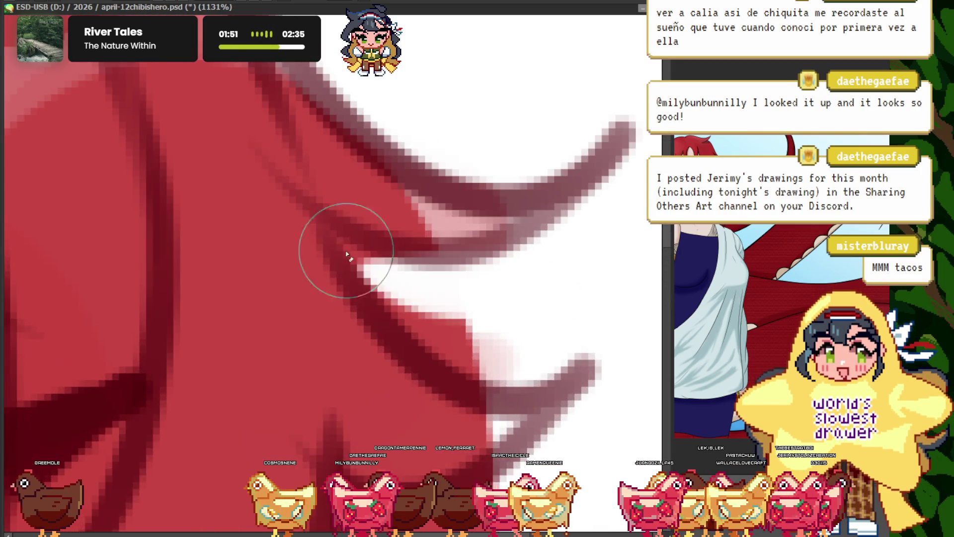
left_click_drag(346, 254, 436, 300)
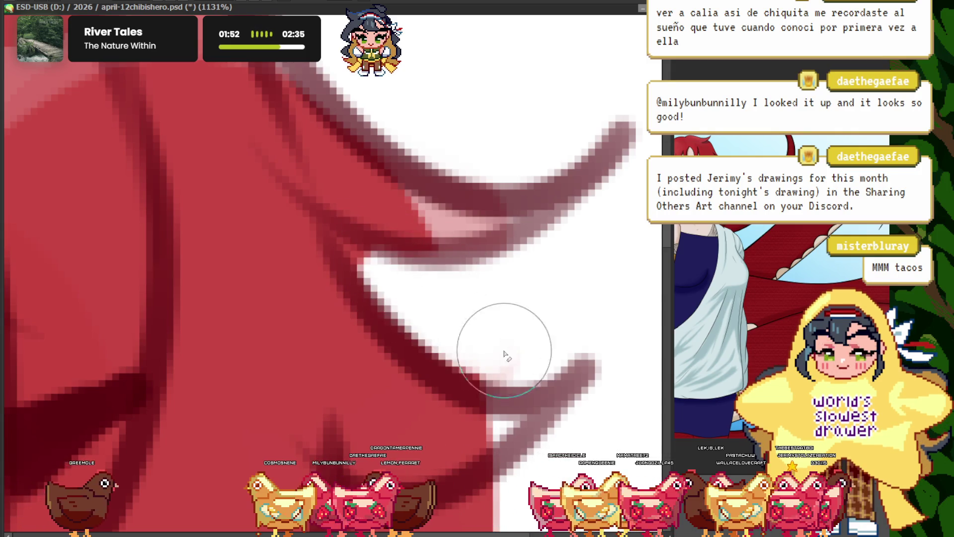
left_click_drag(380, 256, 341, 224)
scroll(341, 224, "down", 2)
scroll(437, 277, "up", 1)
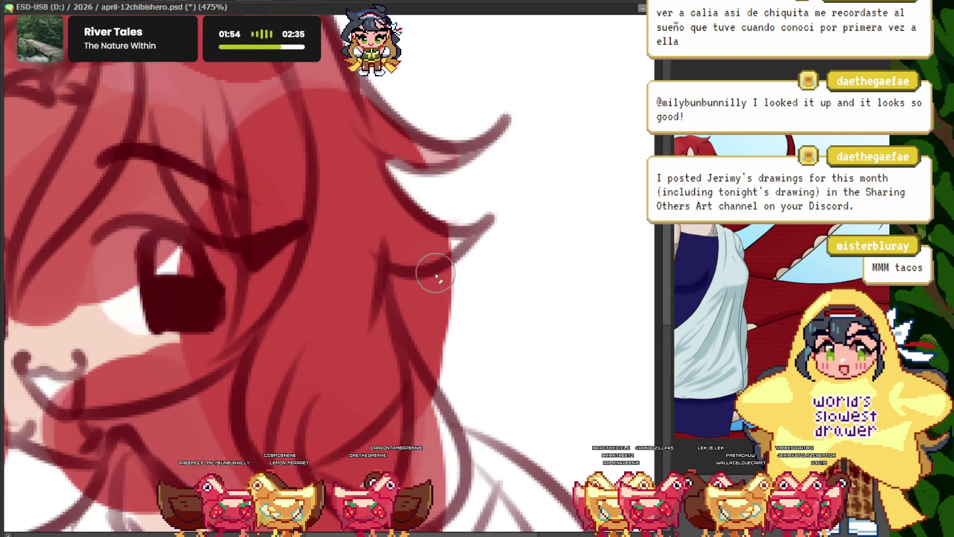
scroll(439, 316, "up", 1)
scroll(439, 317, "up", 1)
left_click_drag(389, 298, 323, 266)
scroll(324, 266, "down", 1)
scroll(404, 299, "up", 1)
mouse_move(437, 308)
left_mouse_down()
mouse_move(460, 324)
mouse_move(383, 269)
left_mouse_up()
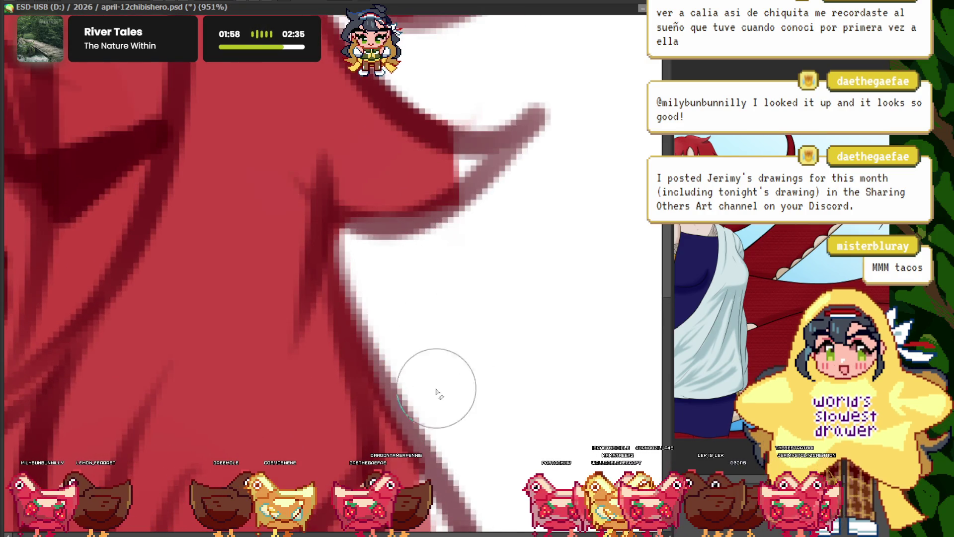
scroll(437, 217, "down", 5)
scroll(424, 230, "up", 3)
scroll(392, 217, "up", 4)
scroll(387, 200, "down", 6)
scroll(417, 239, "up", 6)
mouse_move(490, 134)
left_mouse_down()
mouse_move(420, 260)
mouse_move(328, 257)
left_mouse_up()
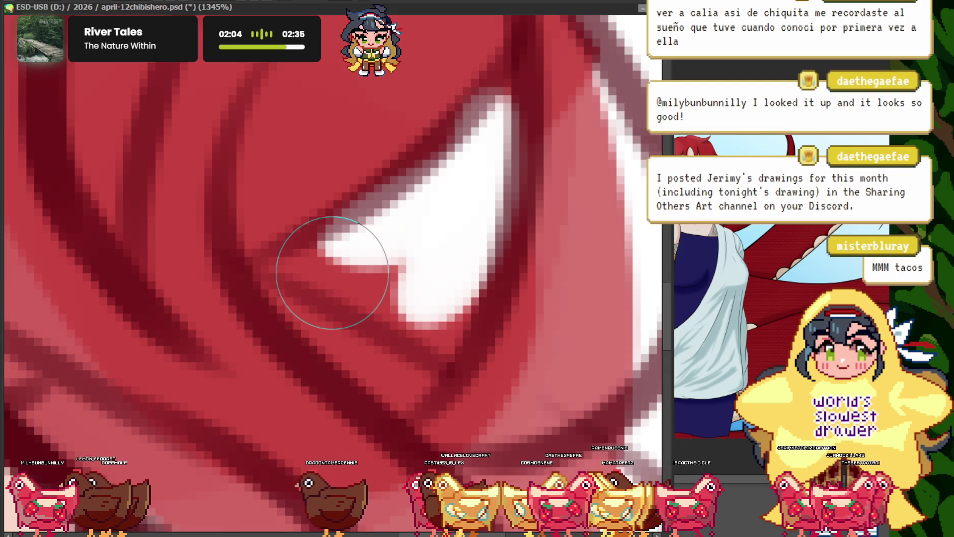
scroll(187, 244, "down", 5)
scroll(362, 234, "up", 3)
scroll(291, 252, "up", 1)
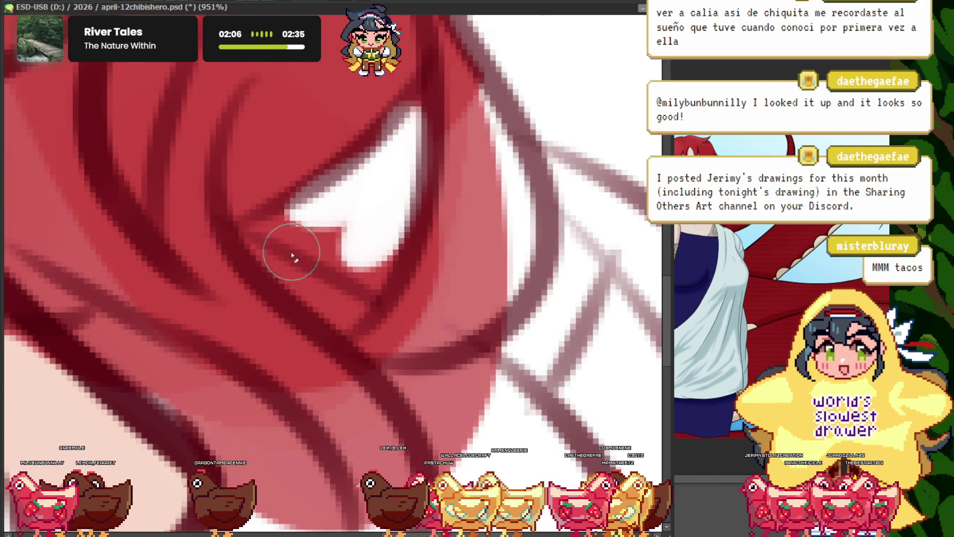
mouse_move(395, 199)
left_mouse_down()
mouse_move(358, 260)
mouse_move(281, 258)
left_mouse_up()
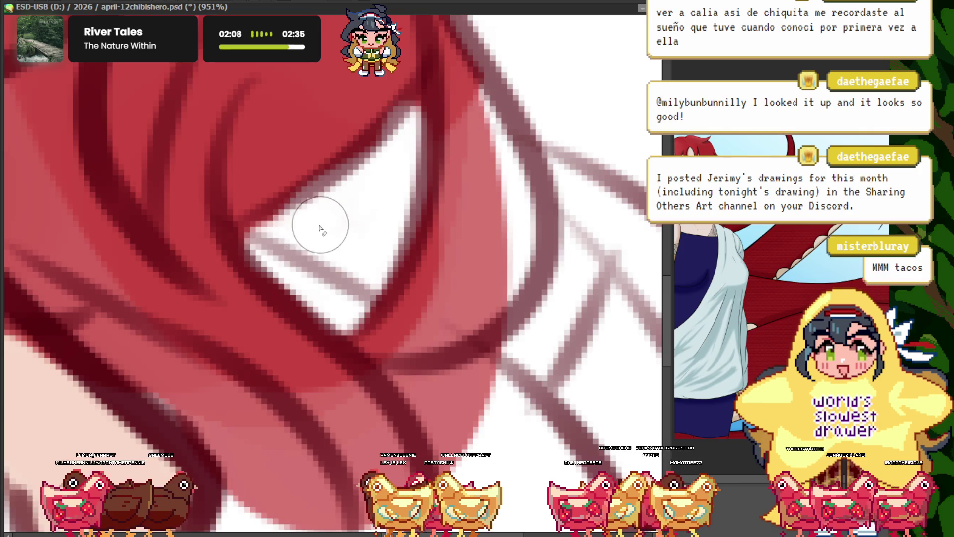
scroll(382, 191, "up", 2)
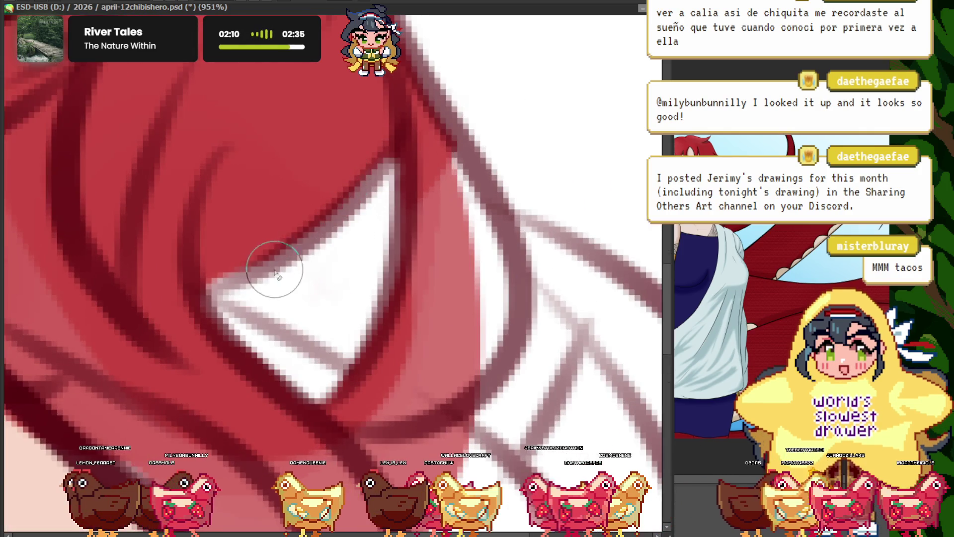
scroll(271, 272, "down", 4)
scroll(390, 312, "up", 3)
scroll(358, 221, "up", 2)
mouse_move(269, 214)
left_mouse_down()
mouse_move(330, 299)
mouse_move(362, 234)
left_mouse_up()
scroll(310, 255, "down", 5)
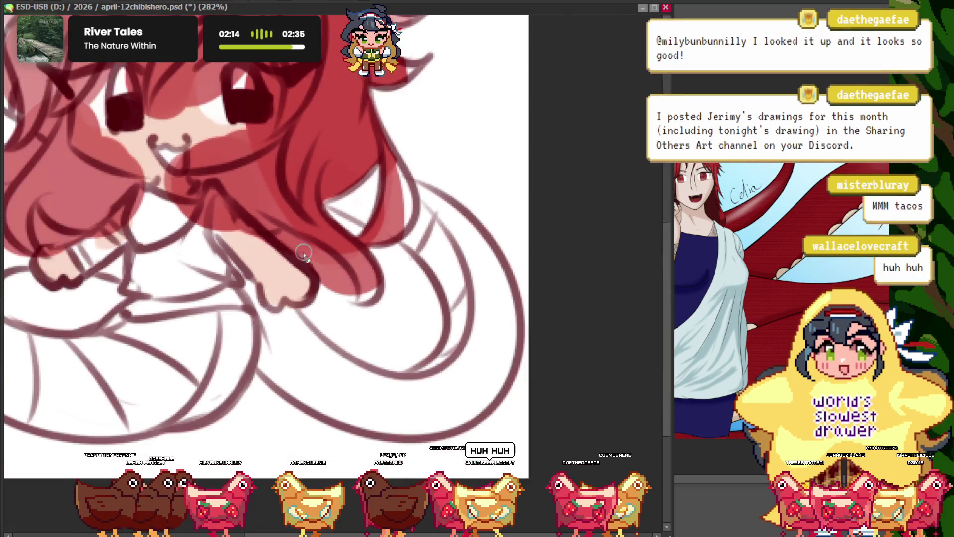
scroll(310, 255, "up", 2)
scroll(385, 290, "up", 2)
mouse_move(466, 388)
left_mouse_down()
mouse_move(287, 241)
mouse_move(334, 300)
left_mouse_up()
scroll(389, 300, "down", 2)
scroll(487, 407, "up", 1)
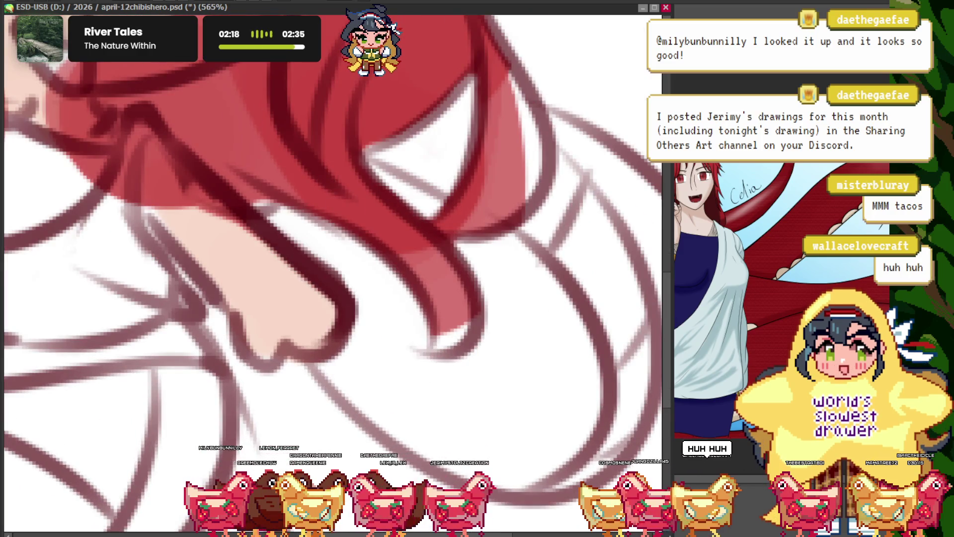
key("ctrl+z")
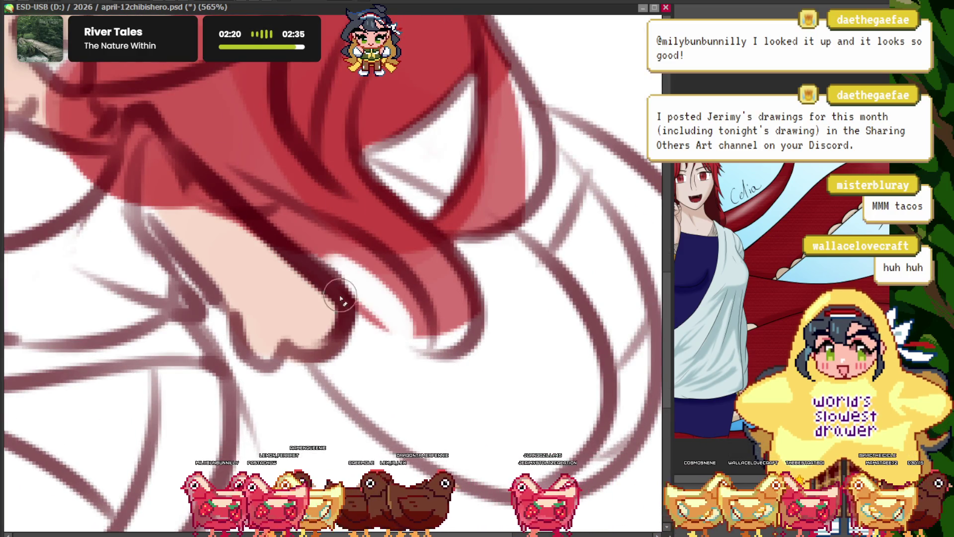
left_click_drag(410, 337, 393, 297)
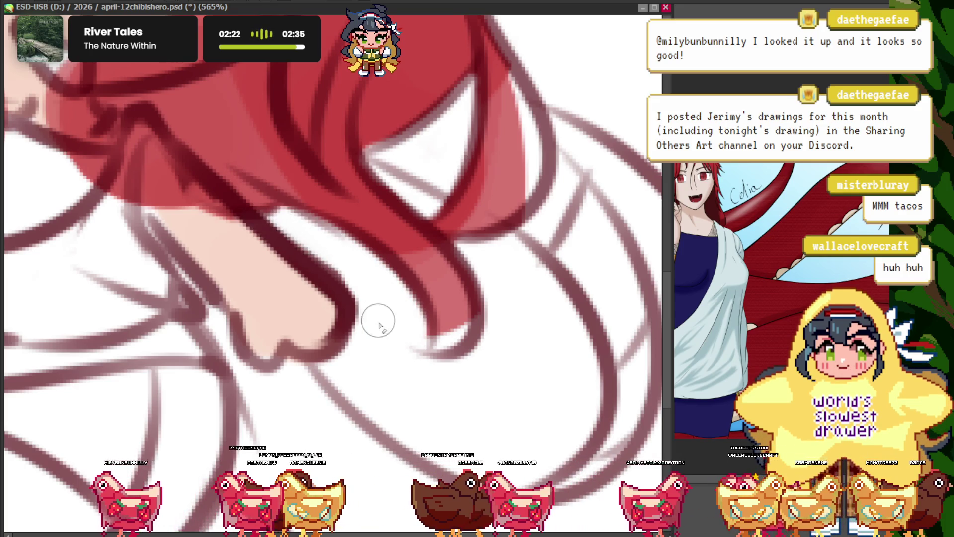
scroll(379, 318, "down", 3)
scroll(301, 263, "up", 1)
scroll(307, 275, "up", 1)
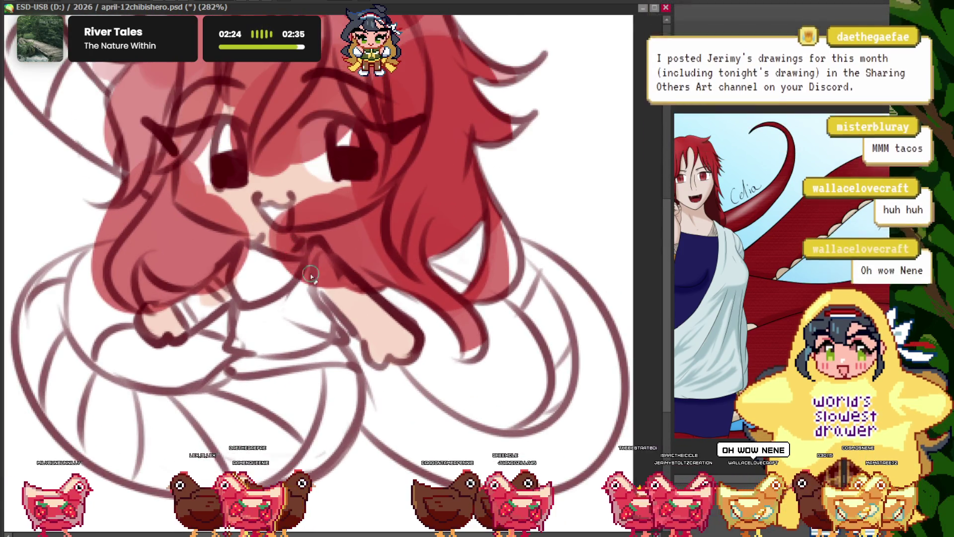
scroll(308, 275, "up", 1)
left_click_drag(283, 207, 368, 323)
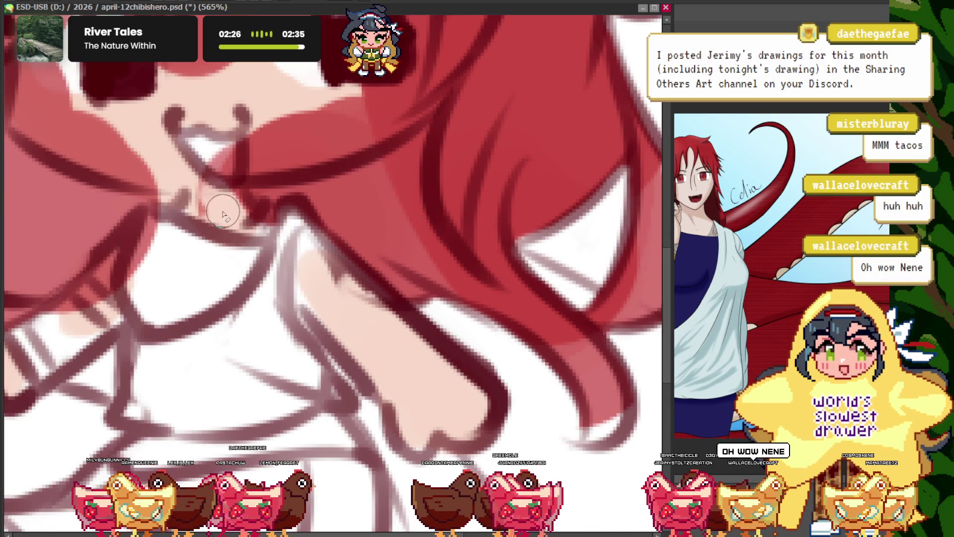
scroll(213, 198, "down", 3)
scroll(278, 149, "up", 2)
scroll(373, 196, "down", 1)
scroll(309, 170, "up", 1)
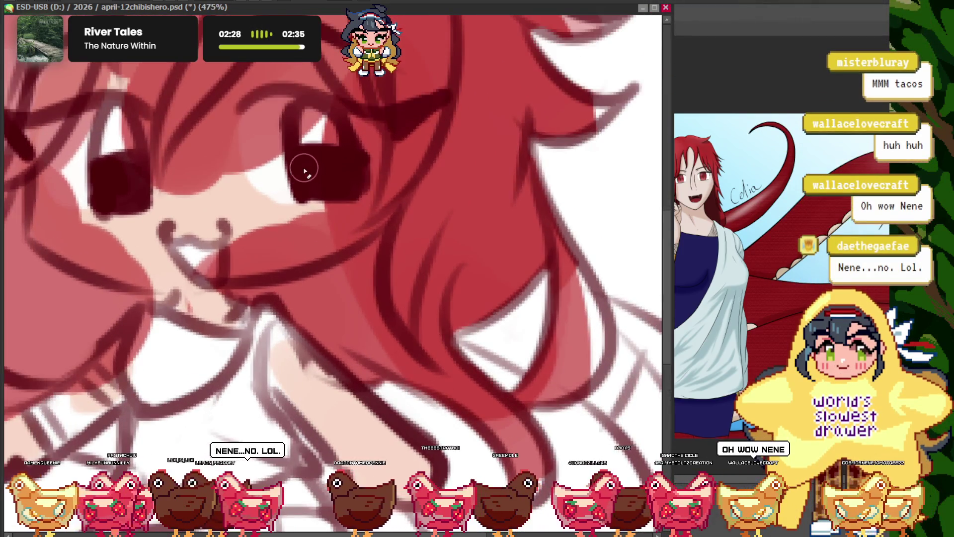
scroll(355, 230, "down", 2)
scroll(177, 124, "down", 3)
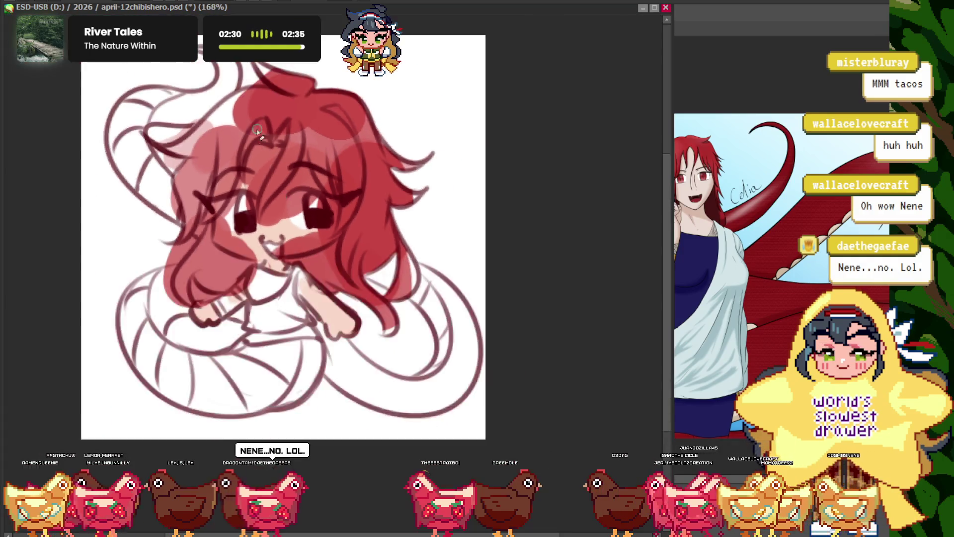
scroll(260, 92, "up", 8)
scroll(391, 145, "down", 3)
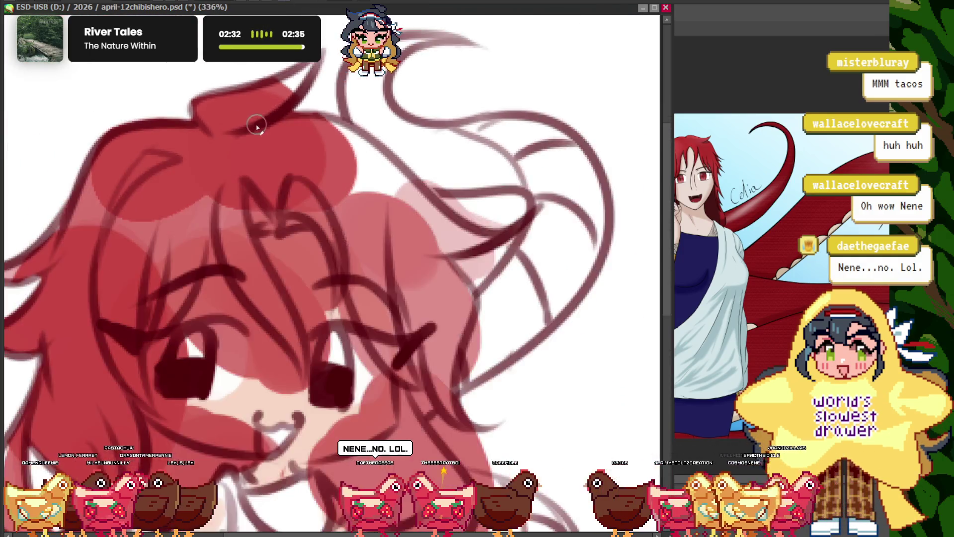
scroll(391, 146, "down", 1)
scroll(391, 145, "up", 3)
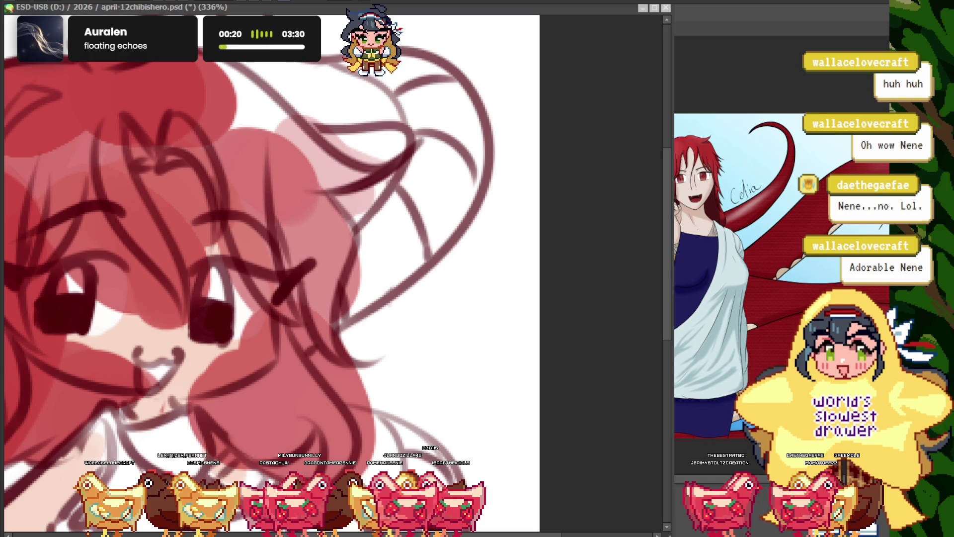
scroll(353, 241, "down", 4)
scroll(353, 241, "up", 3)
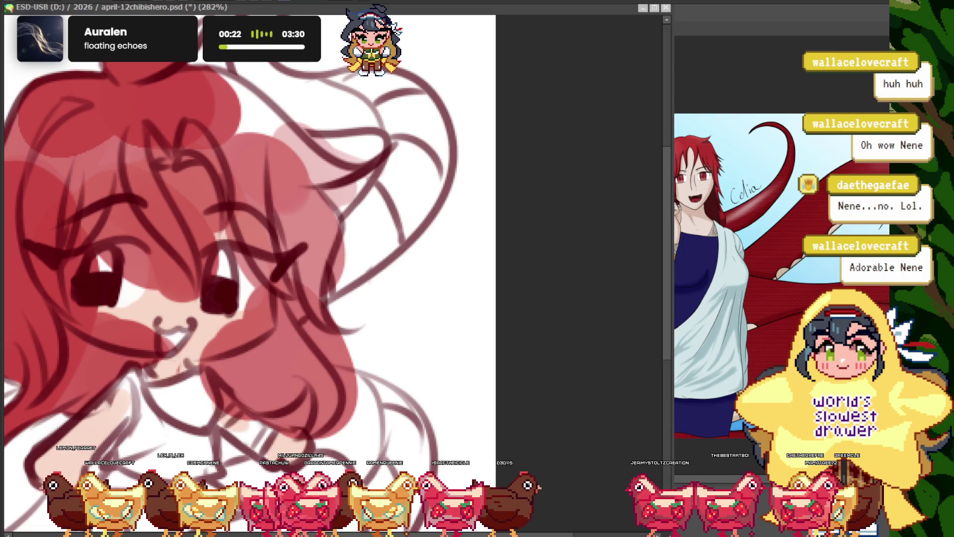
scroll(353, 241, "up", 2)
scroll(337, 282, "up", 1)
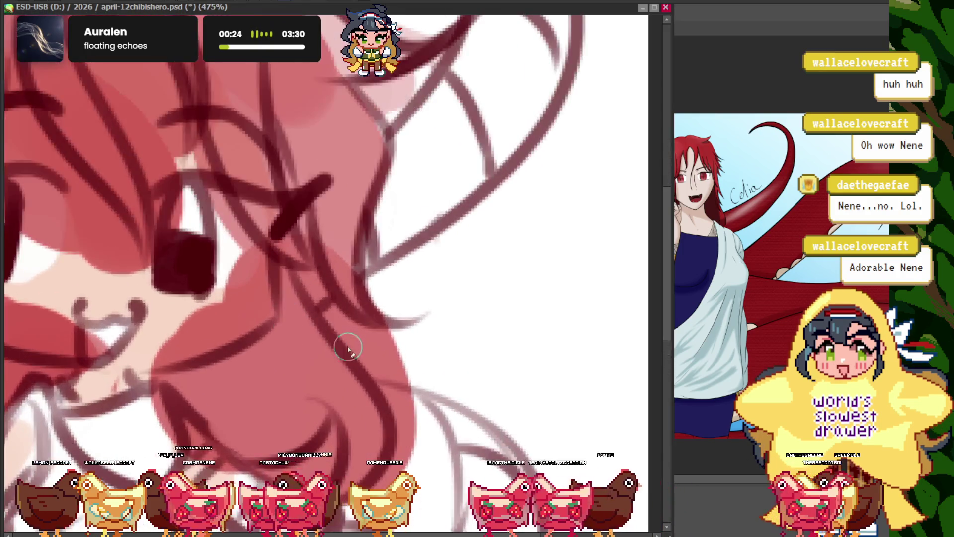
scroll(404, 354, "up", 1)
scroll(394, 378, "down", 2)
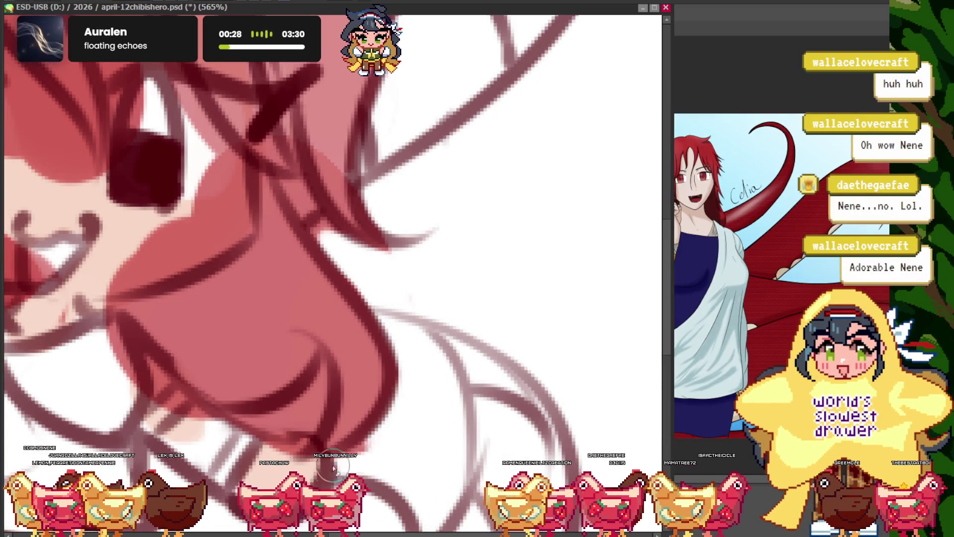
scroll(316, 274, "down", 4)
scroll(316, 274, "up", 3)
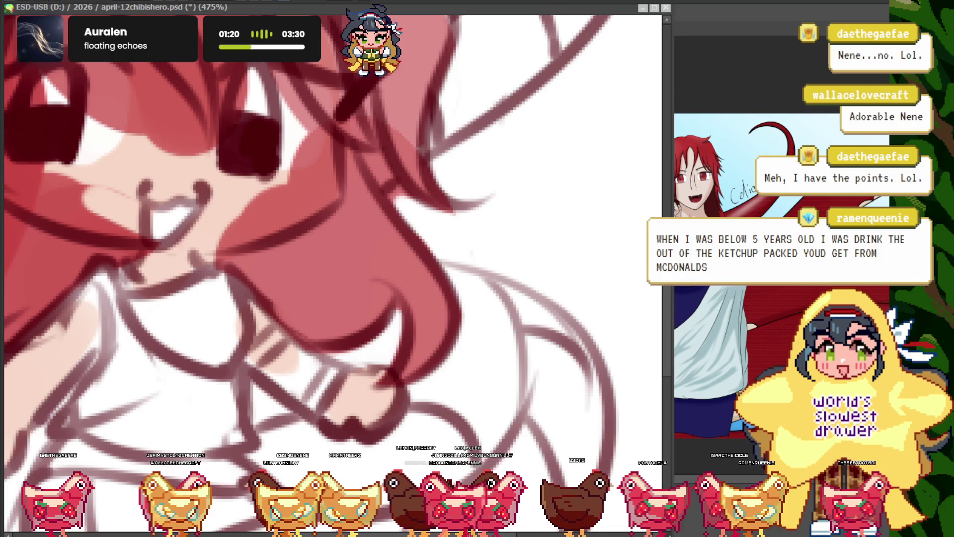
key("minus")
key("minus")
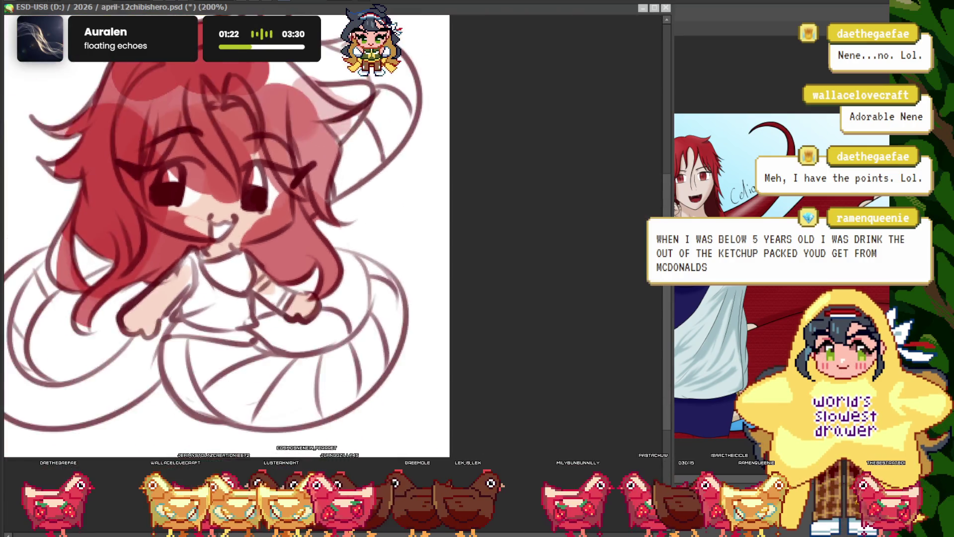
- Place the NewCanvas3 reference drawing beside the zoomed-out chibi for comparison
key("minus")
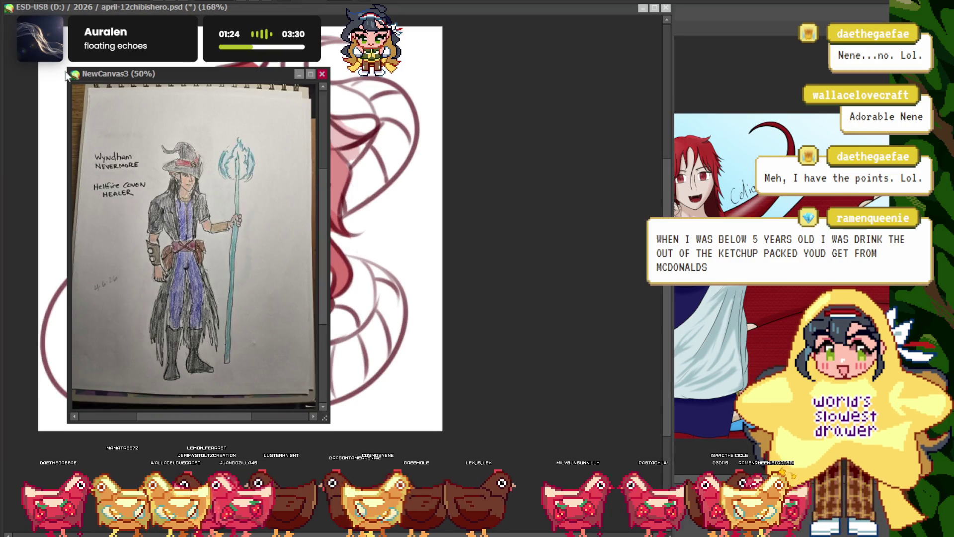
left_click_drag(80, 75, 467, 135)
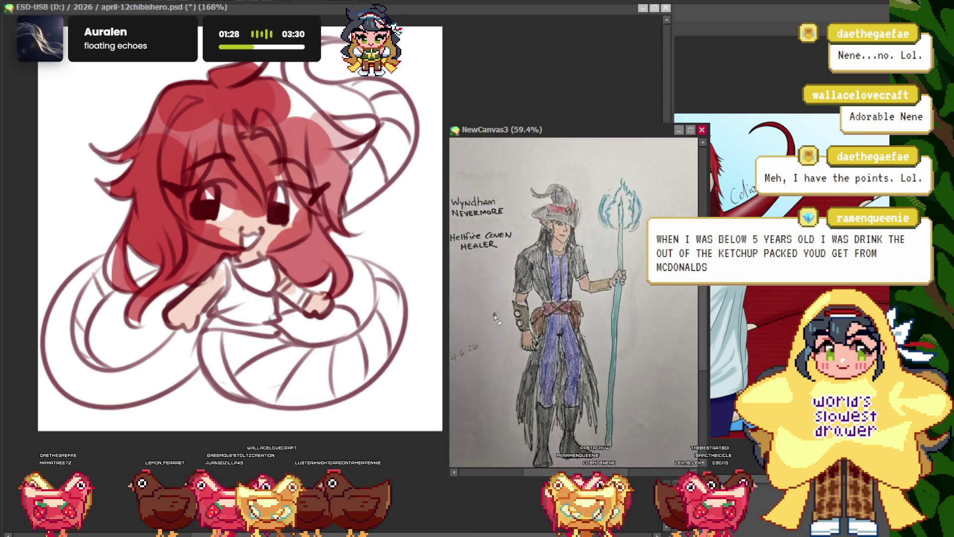
scroll(496, 345, "up", 1)
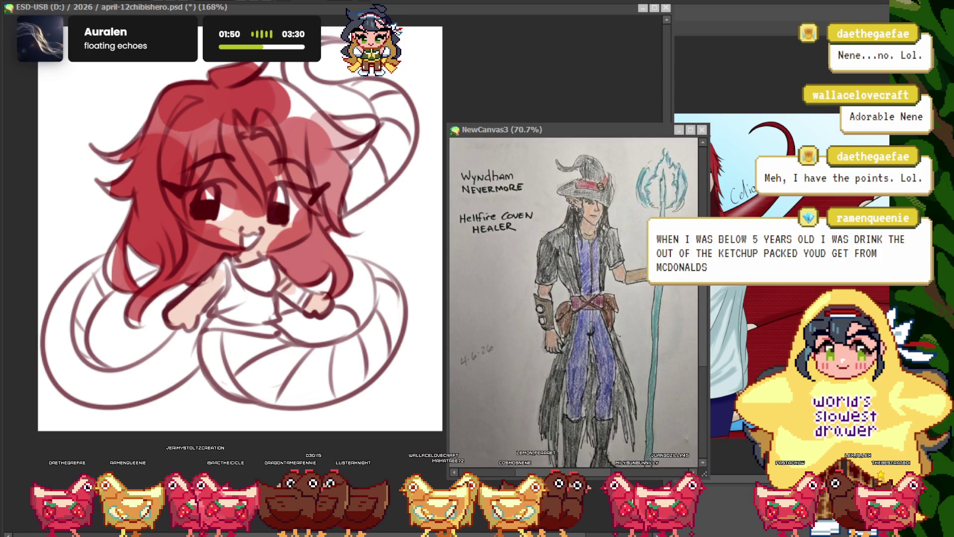
left_click(238, 192)
scroll(297, 236, "up", 3)
scroll(303, 221, "up", 1)
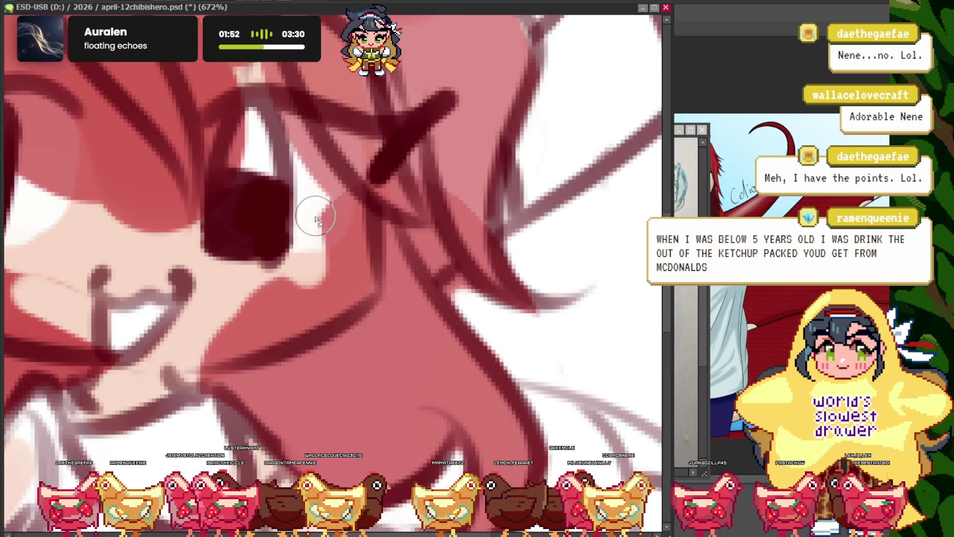
scroll(321, 219, "down", 5)
scroll(310, 244, "up", 5)
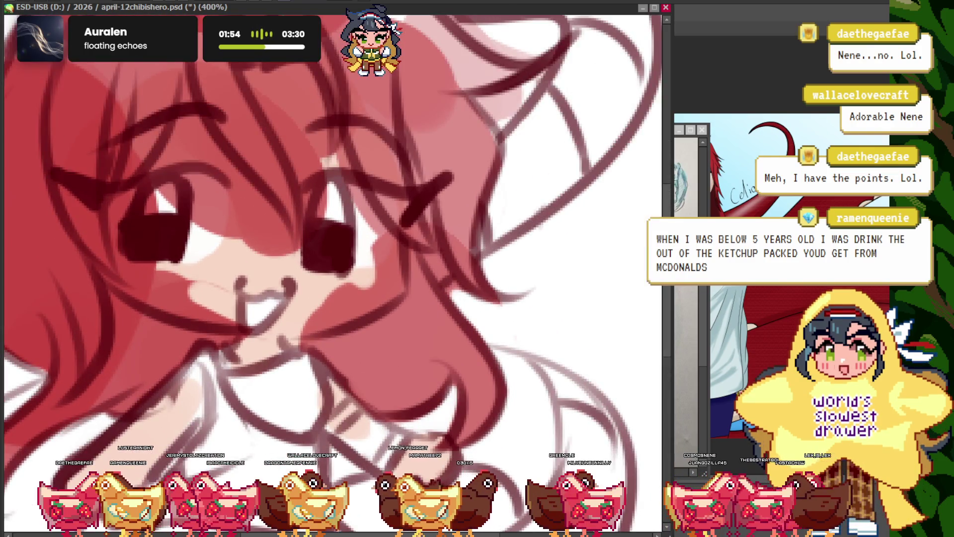
scroll(343, 237, "down", 1)
scroll(384, 225, "down", 5)
scroll(385, 228, "up", 2)
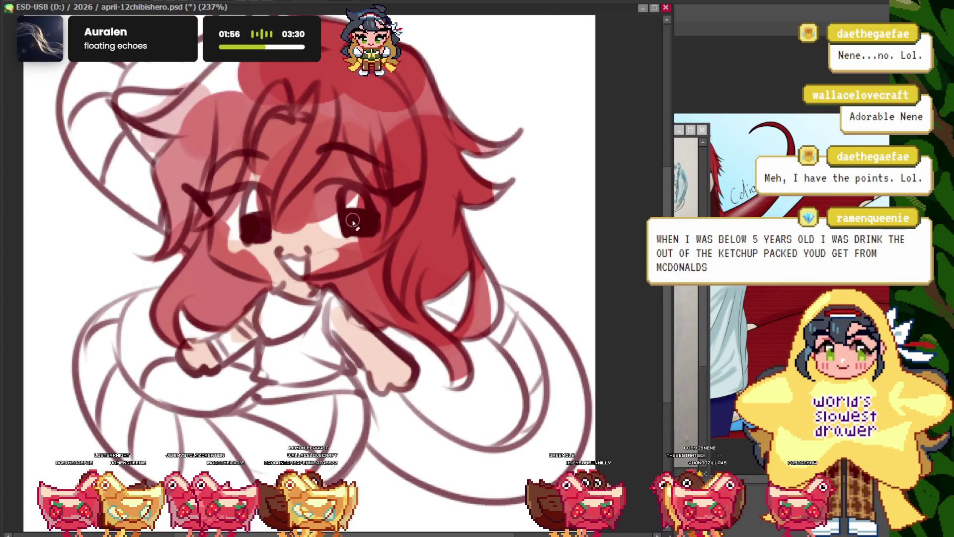
scroll(372, 251, "up", 1)
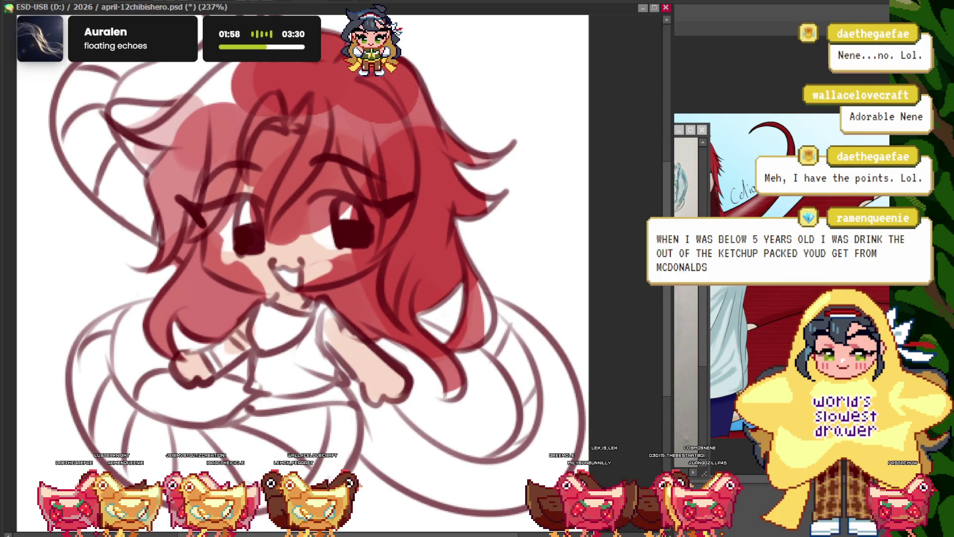
- Move the reference drawing lower right, study it, then close it
left_click(693, 169)
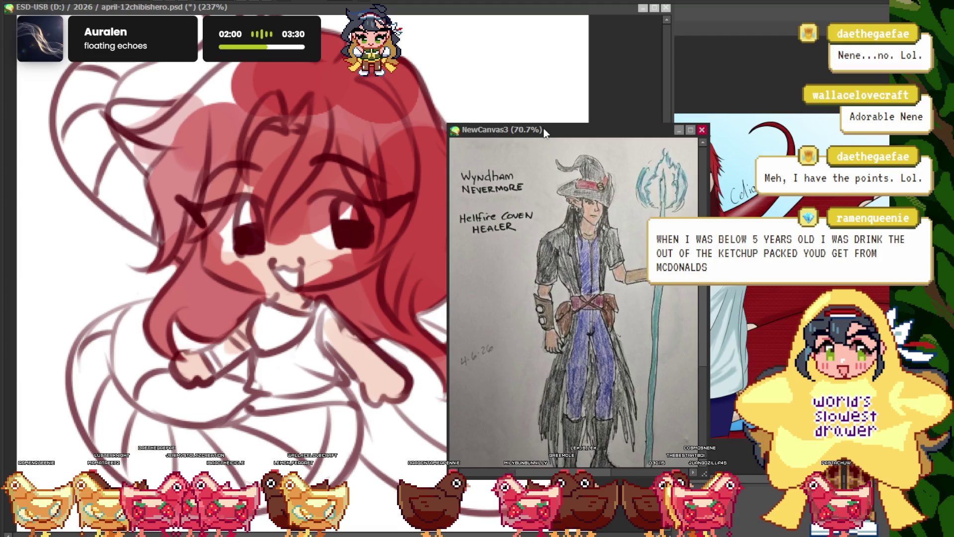
left_click_drag(540, 129, 556, 194)
scroll(577, 328, "down", 1)
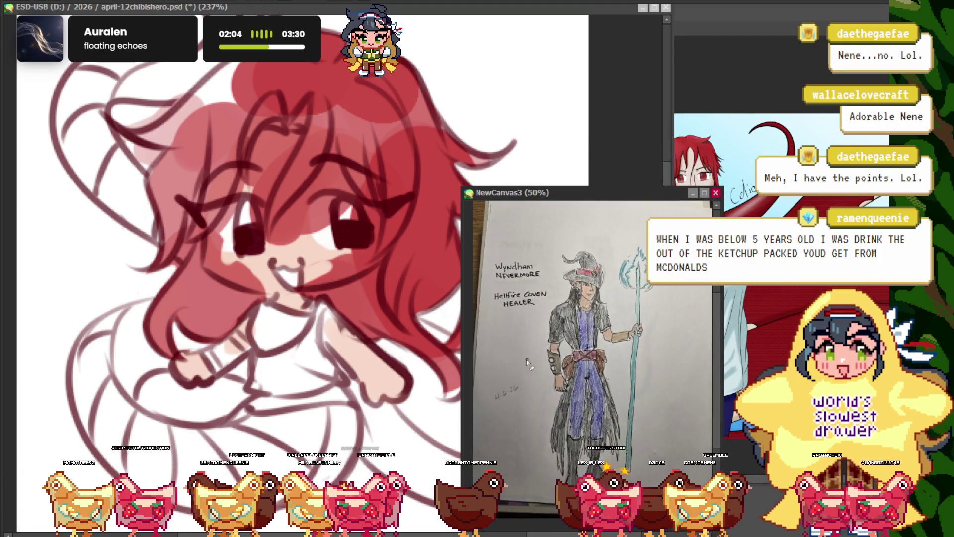
scroll(523, 373, "up", 1)
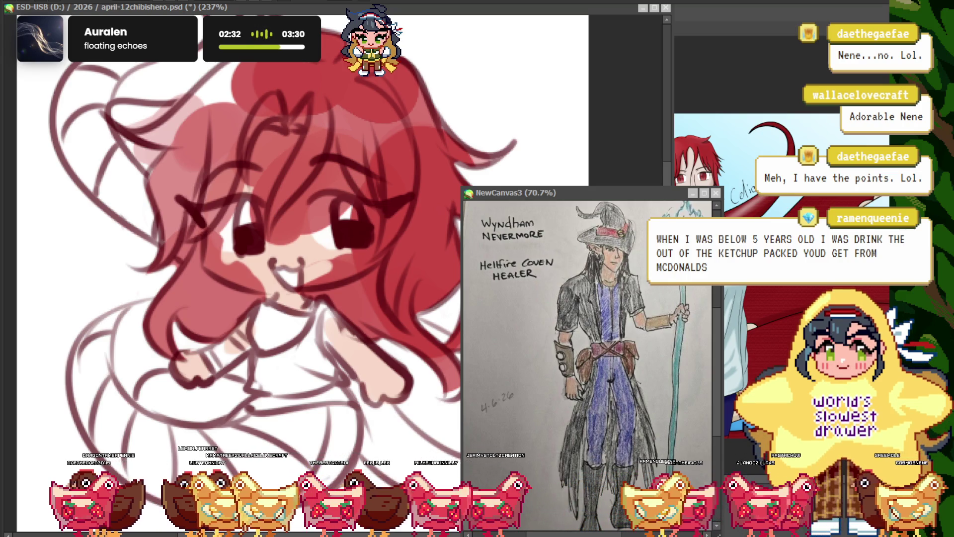
left_click(716, 193)
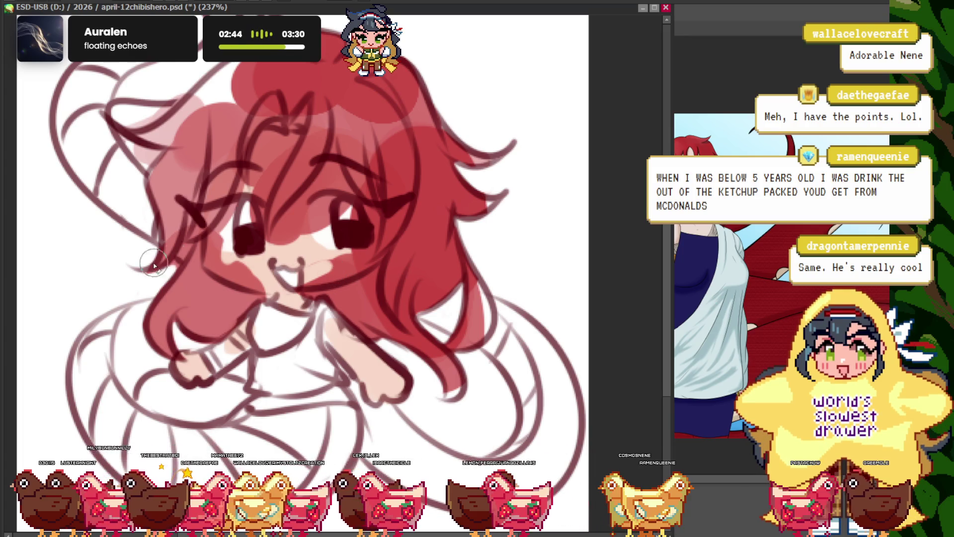
- Cover the red hair triangle between the chibi's eyes with light skin-pink strokes
scroll(329, 209, "up", 5)
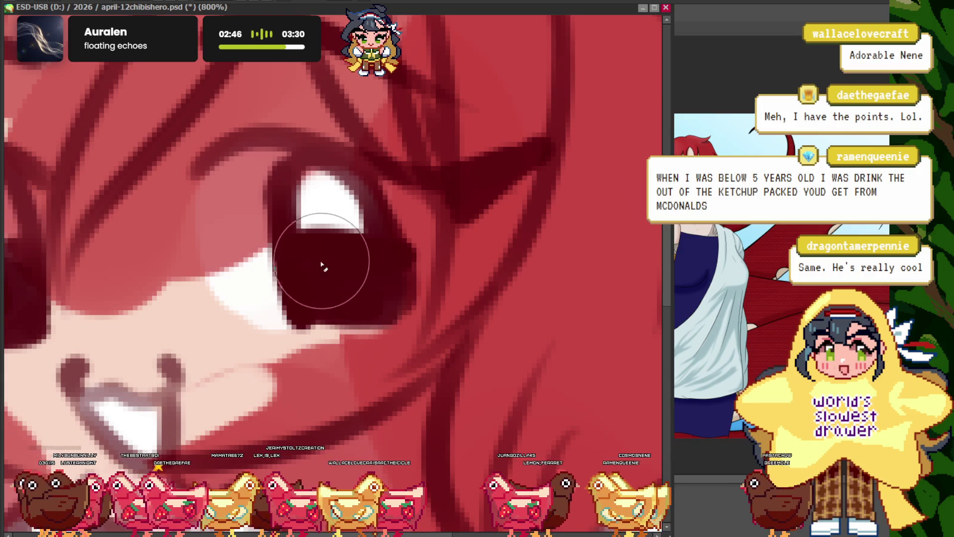
scroll(297, 367, "down", 5)
scroll(297, 368, "up", 3)
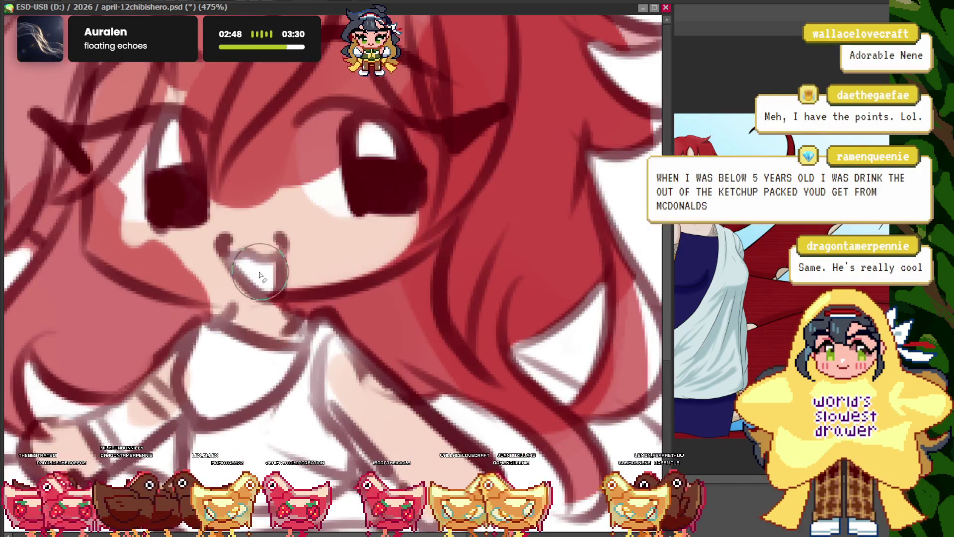
scroll(269, 298, "down", 2)
scroll(214, 308, "up", 1)
scroll(224, 236, "up", 1)
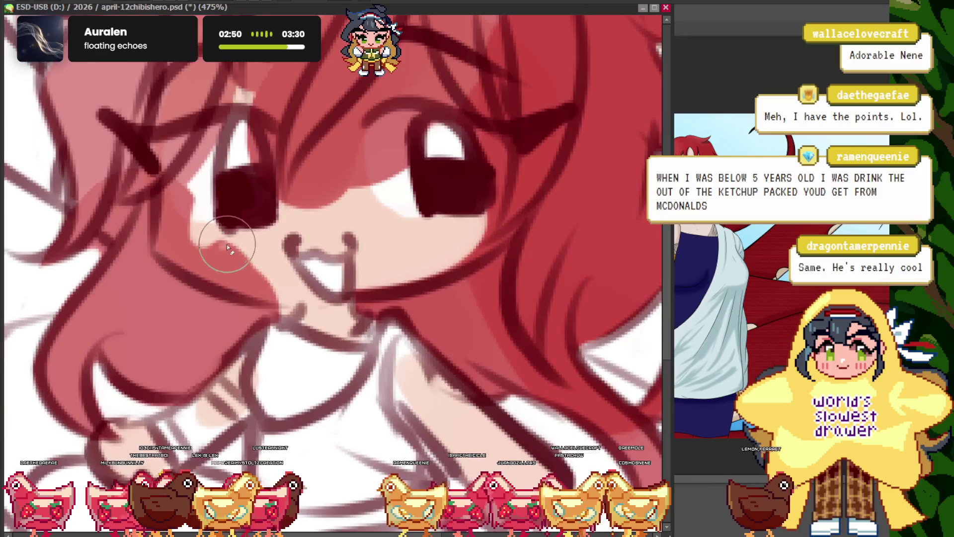
scroll(209, 218, "up", 1)
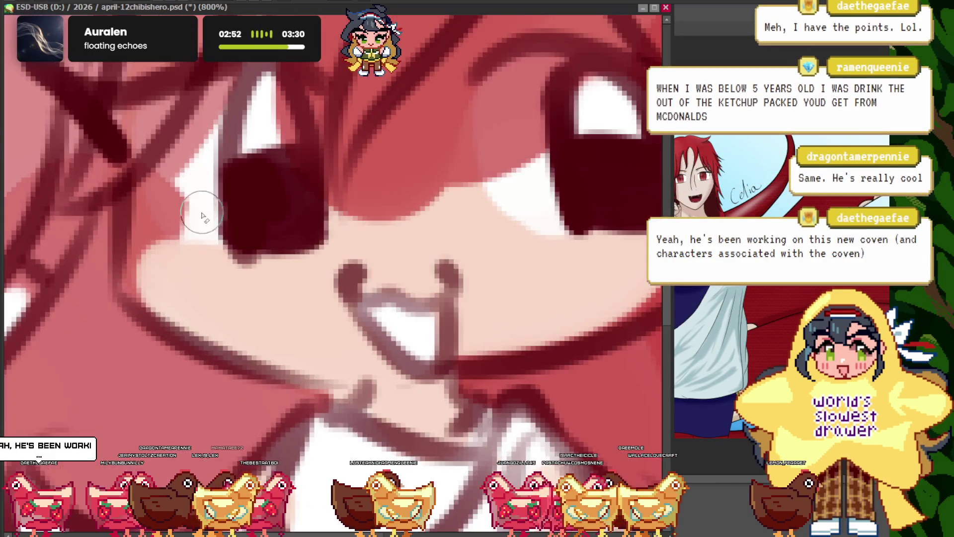
scroll(215, 230, "up", 1)
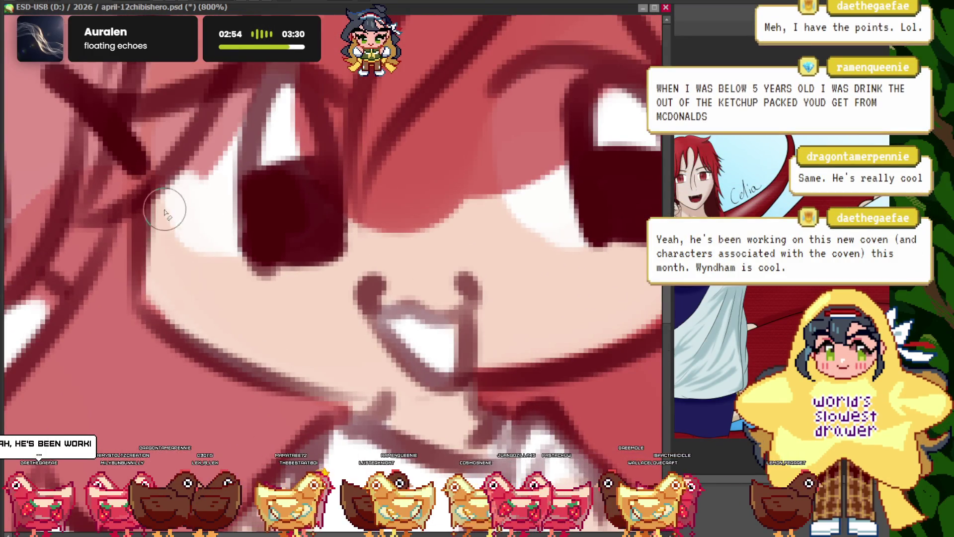
scroll(166, 213, "down", 3)
scroll(241, 161, "up", 2)
scroll(233, 204, "down", 3)
scroll(255, 225, "up", 2)
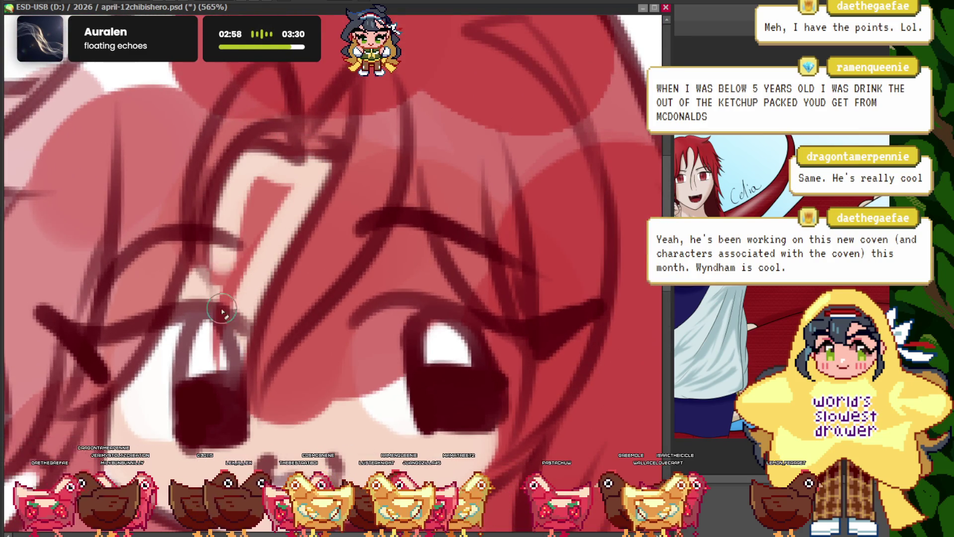
scroll(235, 233, "down", 1)
scroll(235, 279, "up", 1)
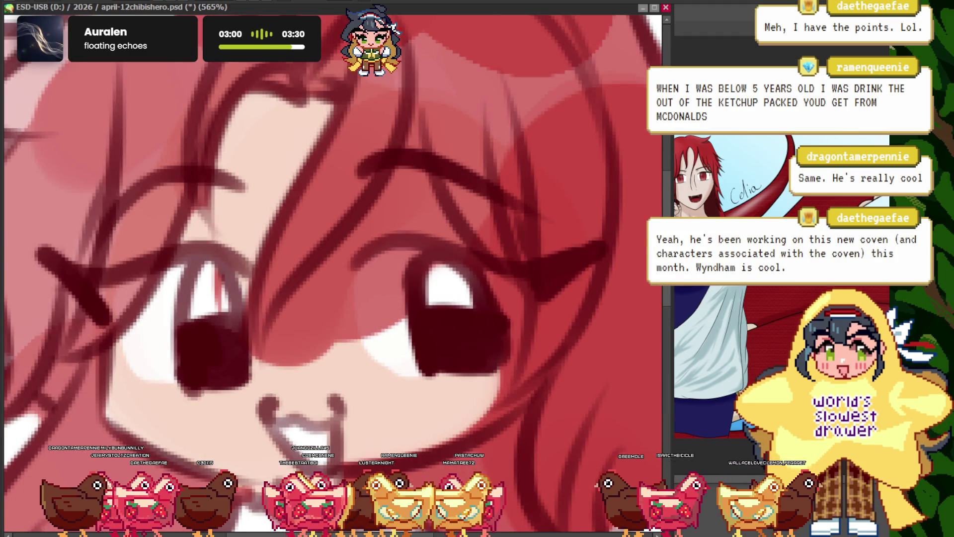
scroll(306, 246, "down", 1)
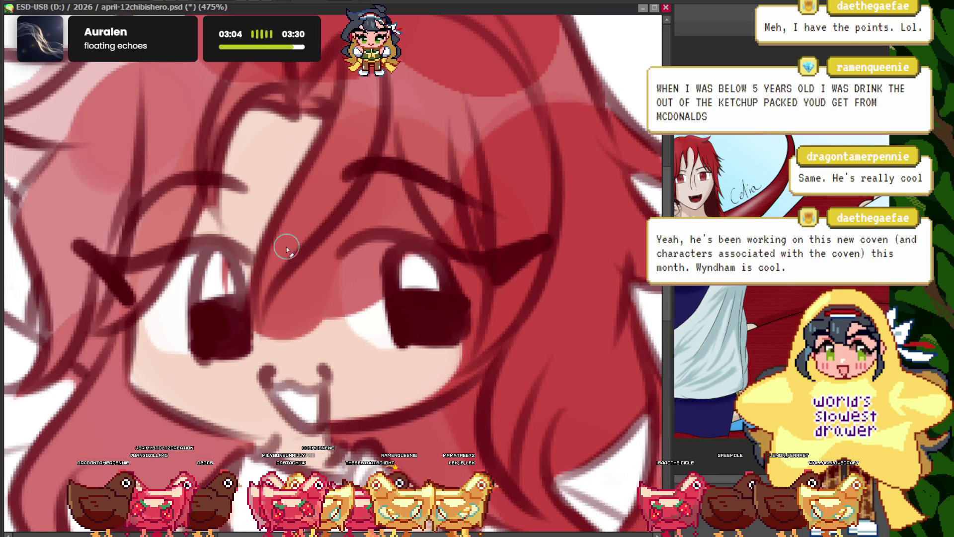
scroll(273, 201, "up", 1)
scroll(177, 171, "up", 2)
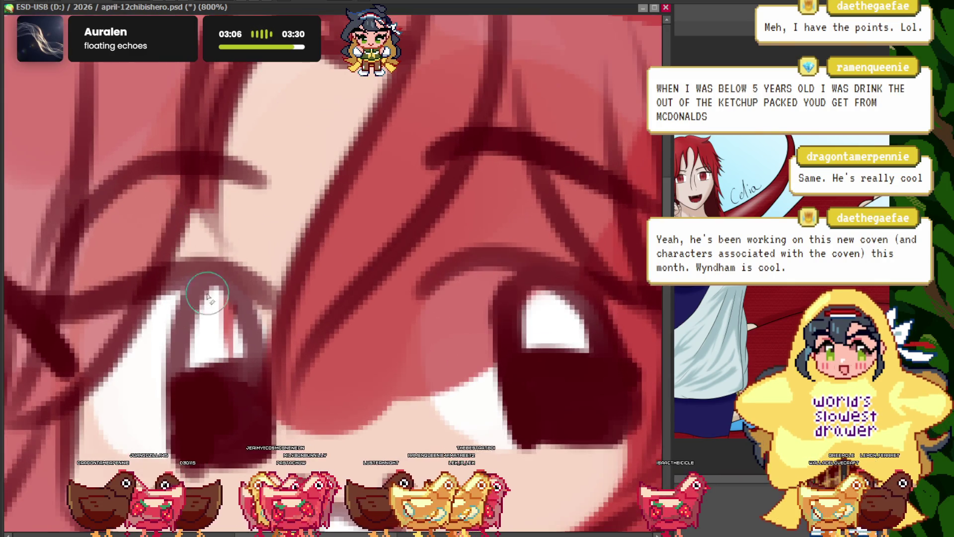
scroll(335, 197, "down", 2)
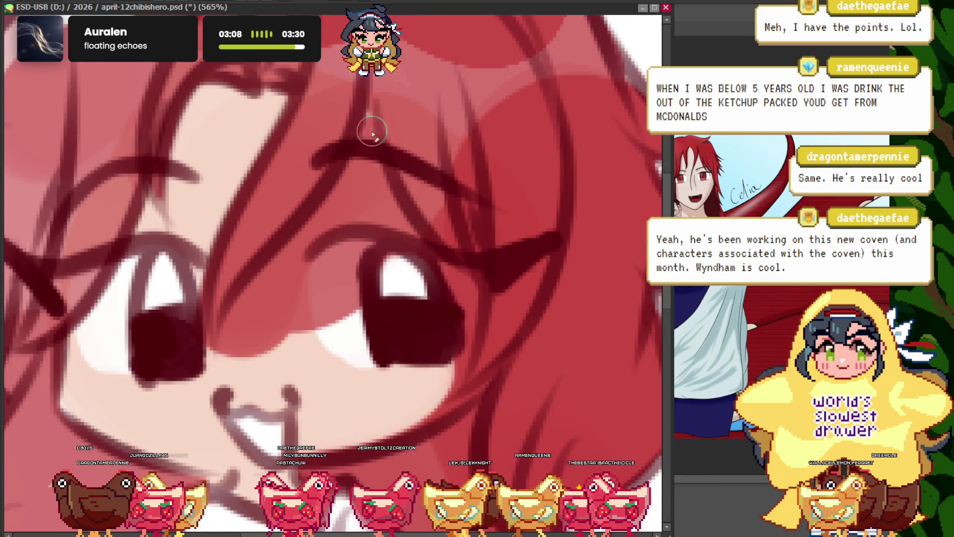
left_click_drag(371, 122, 229, 333)
left_click_drag(286, 252, 201, 369)
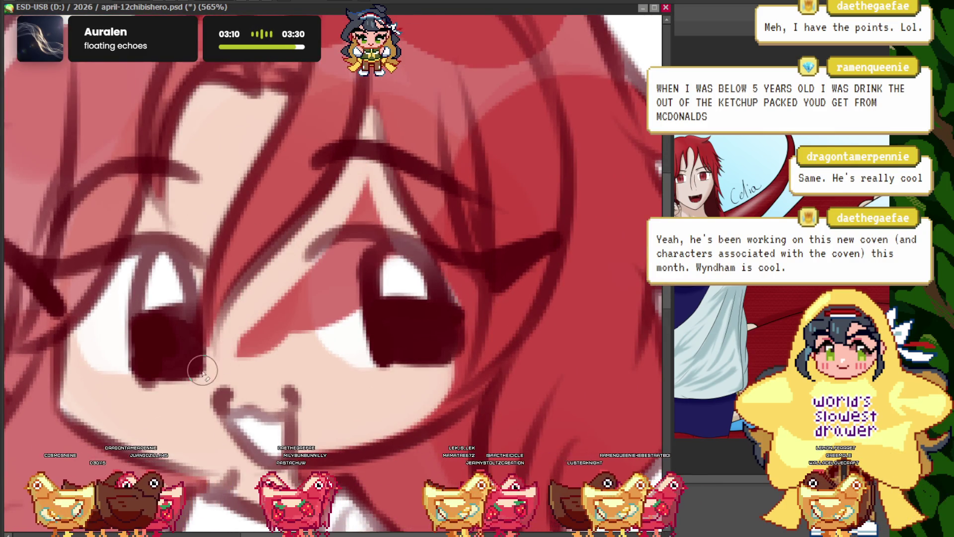
mouse_move(372, 179)
left_mouse_down()
mouse_move(244, 353)
mouse_move(258, 348)
left_mouse_up()
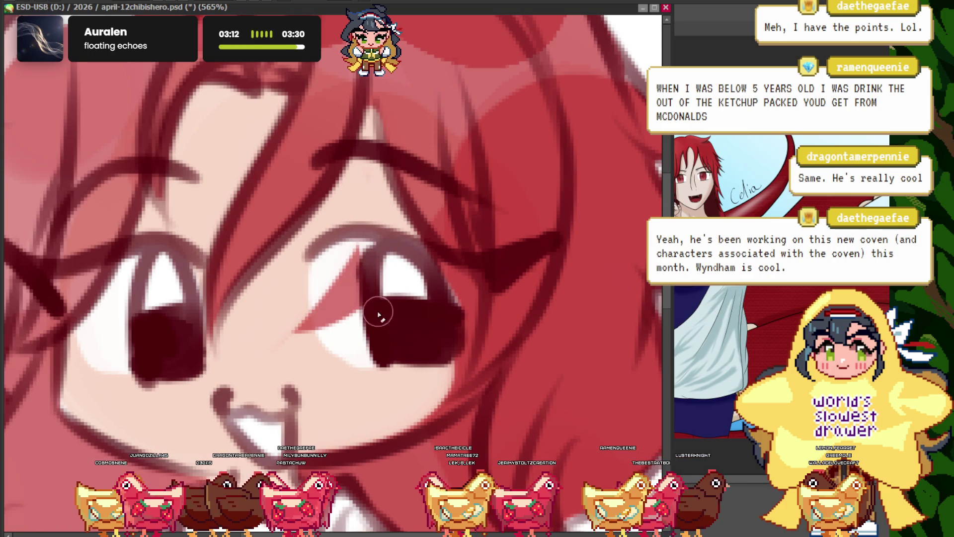
scroll(449, 297, "up", 2)
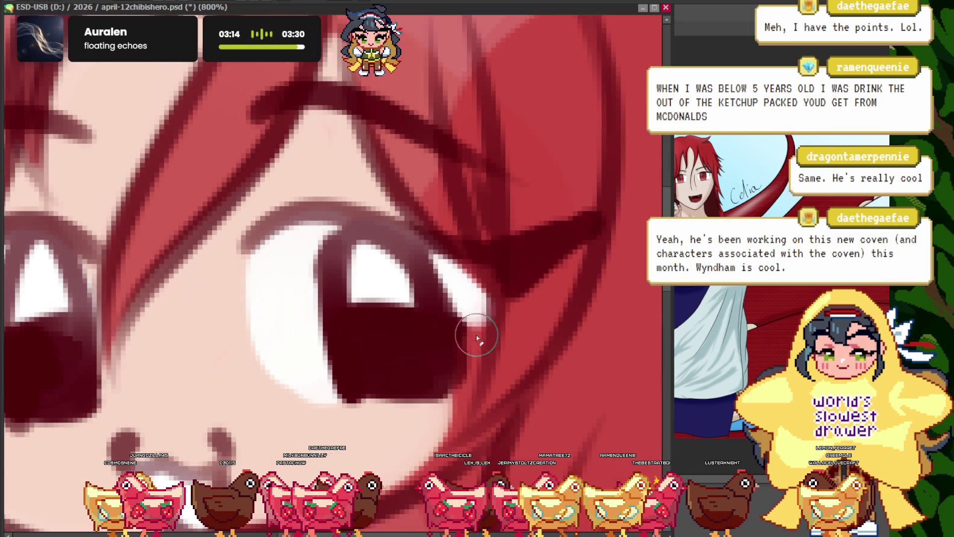
scroll(446, 423, "down", 3)
scroll(447, 422, "down", 1)
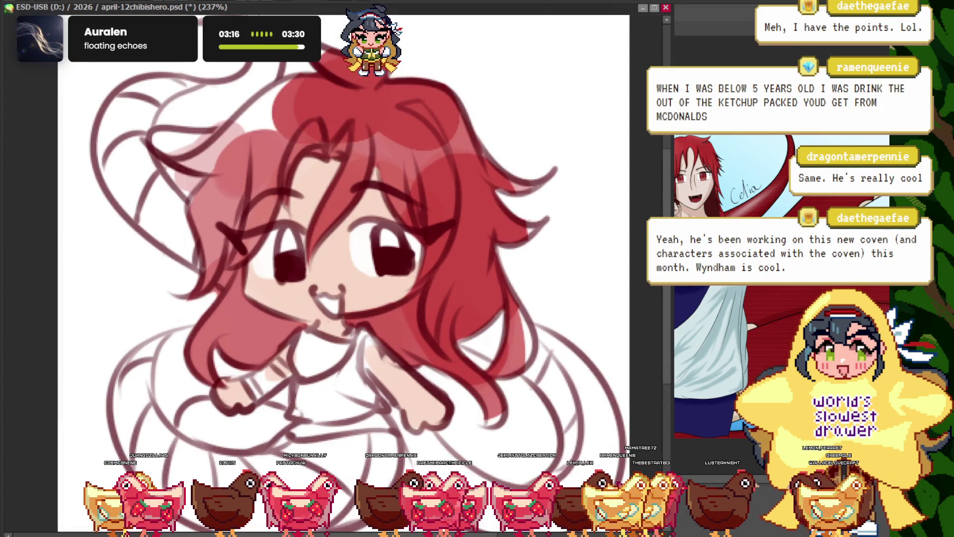
scroll(338, 348, "up", 1)
scroll(338, 348, "up", 1)
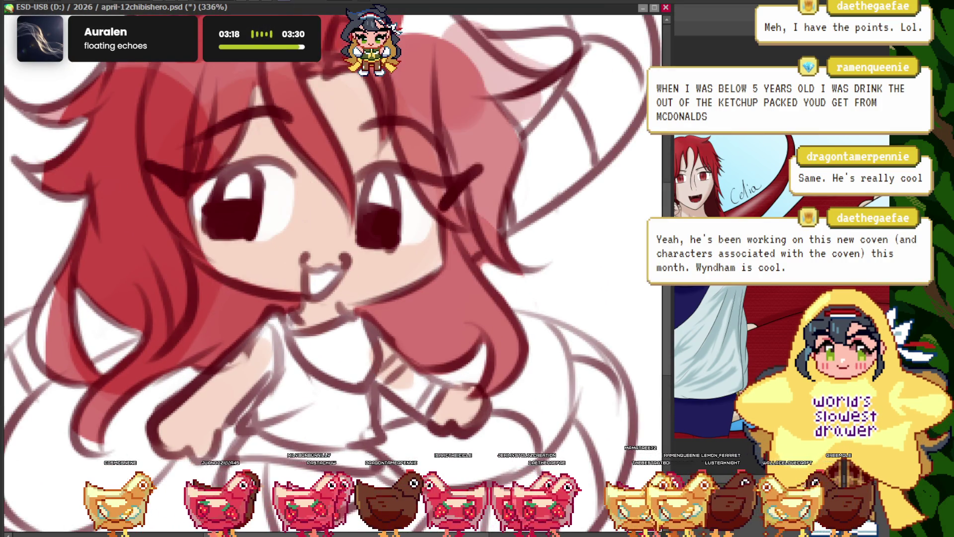
scroll(343, 298, "up", 5)
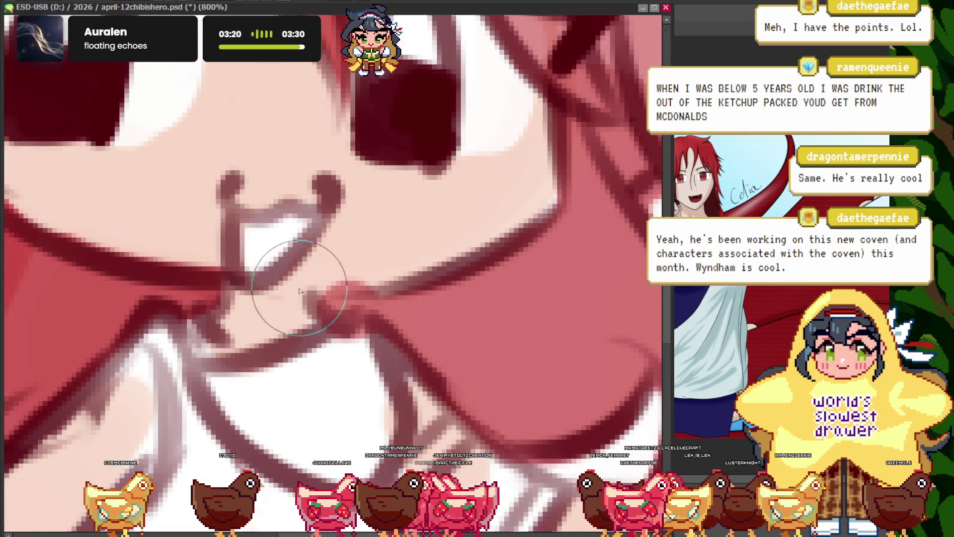
scroll(313, 311, "down", 3)
scroll(313, 310, "down", 2)
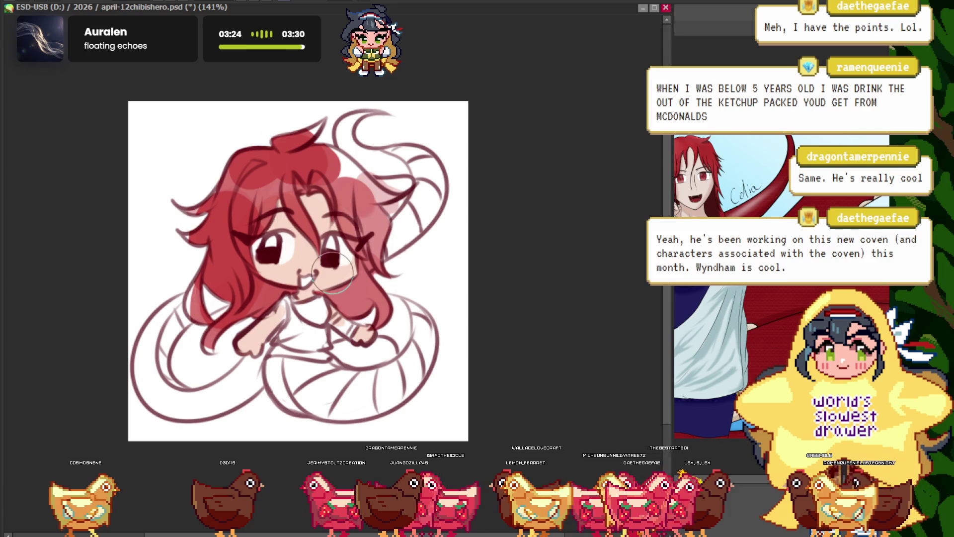
scroll(212, 279, "up", 3)
scroll(165, 169, "down", 3)
scroll(165, 169, "down", 2)
scroll(165, 169, "up", 3)
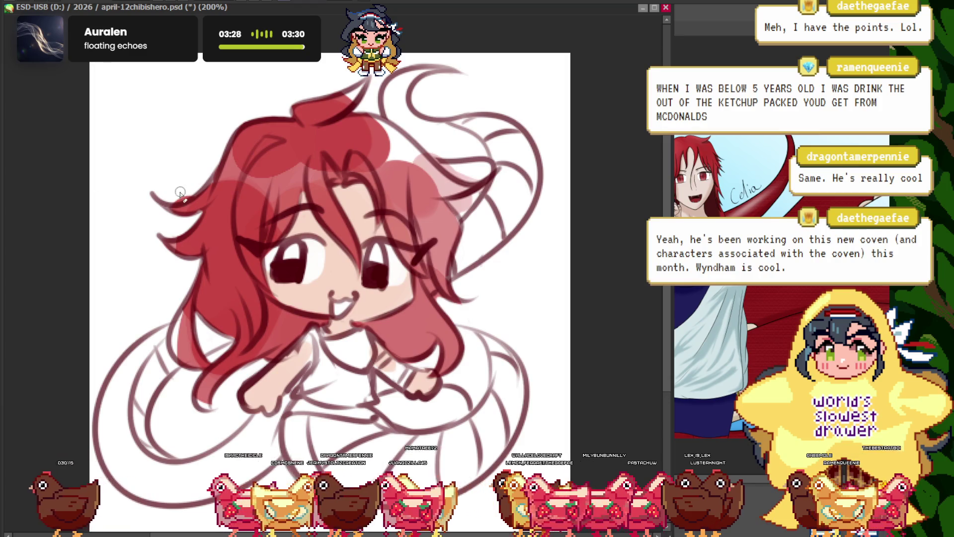
scroll(189, 187, "up", 2)
scroll(149, 209, "down", 3)
scroll(121, 177, "up", 1)
scroll(121, 176, "down", 2)
scroll(121, 176, "up", 2)
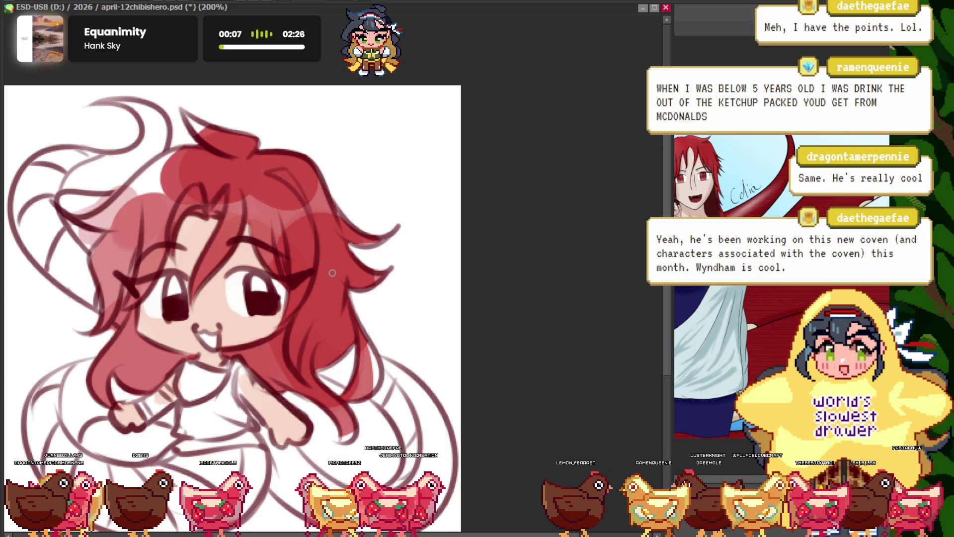
- Brush white beside the gap between the top red hair strands to widen it, then review
scroll(332, 272, "down", 1)
scroll(348, 278, "up", 3)
scroll(372, 288, "up", 2)
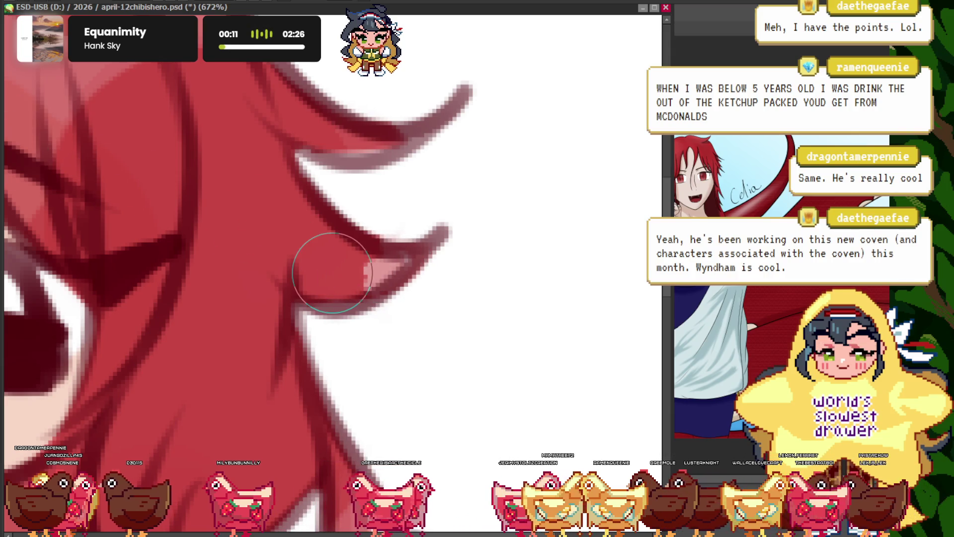
scroll(389, 251, "up", 1)
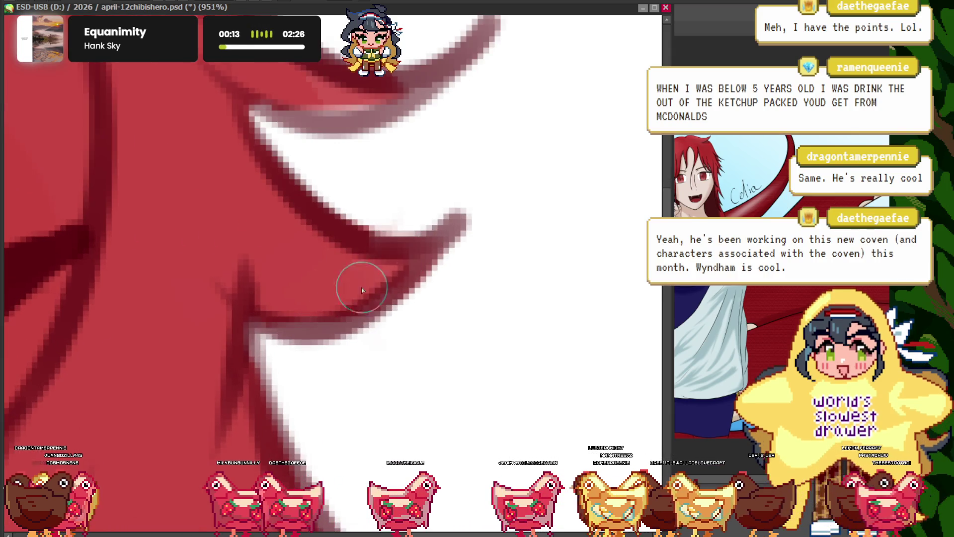
scroll(356, 278, "down", 2)
scroll(338, 214, "up", 1)
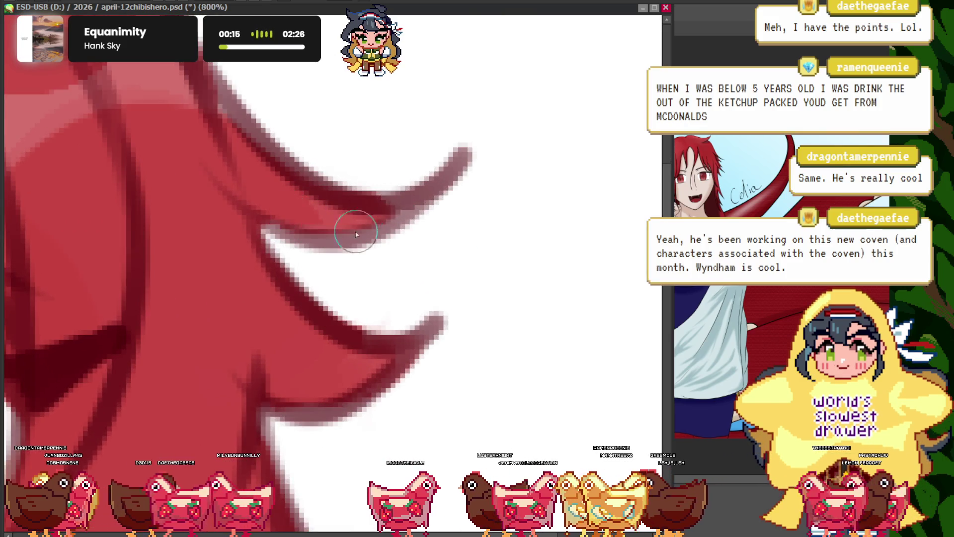
scroll(302, 218, "down", 1)
scroll(274, 179, "down", 6)
scroll(308, 258, "up", 2)
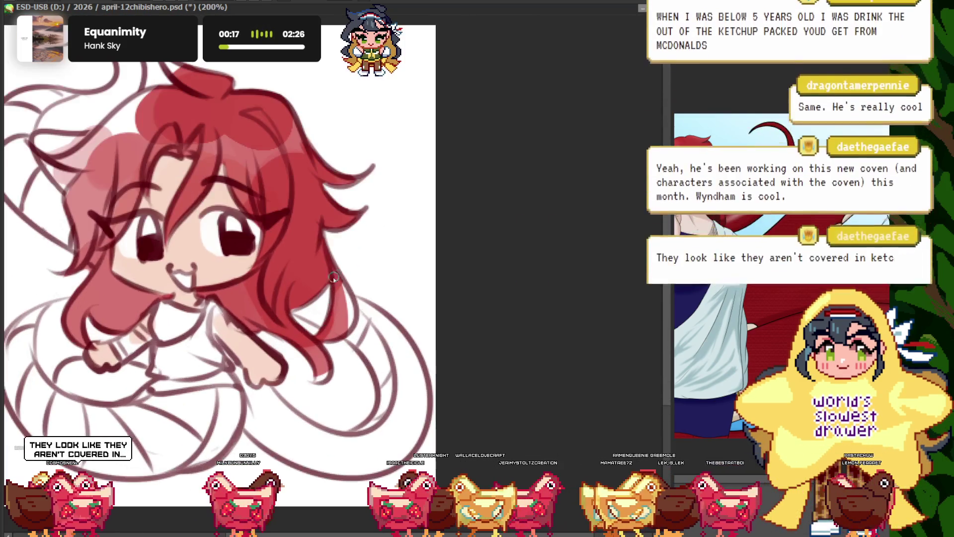
scroll(326, 300, "up", 2)
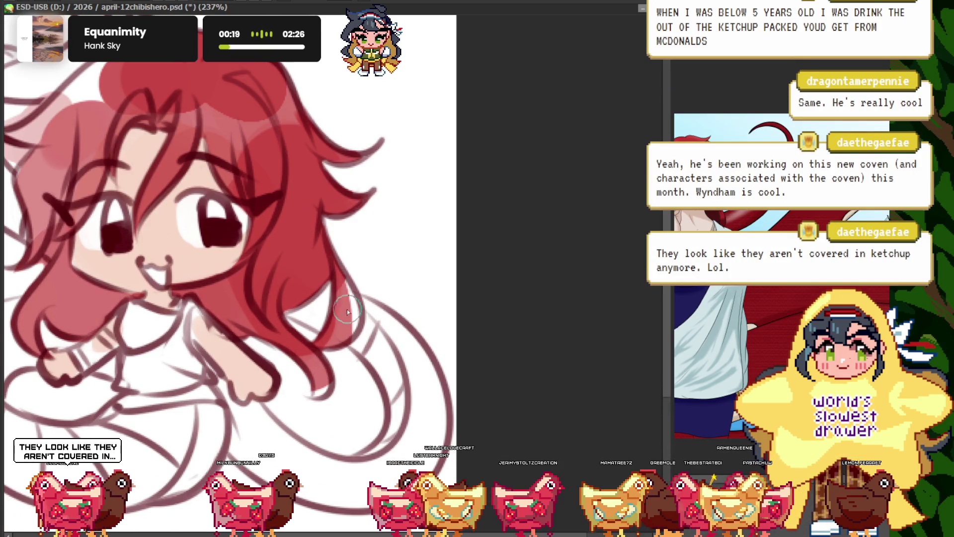
scroll(350, 308, "up", 3)
scroll(358, 303, "down", 6)
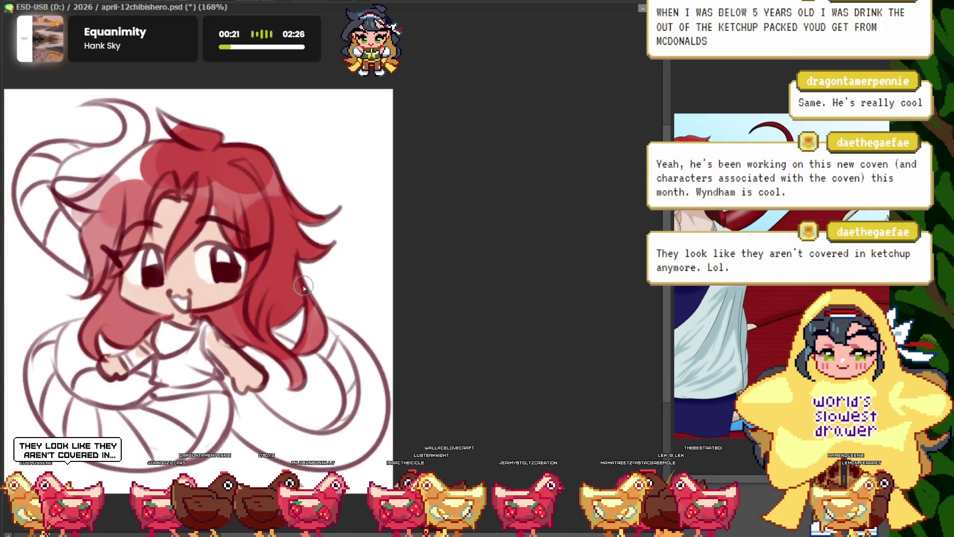
scroll(164, 226, "up", 6)
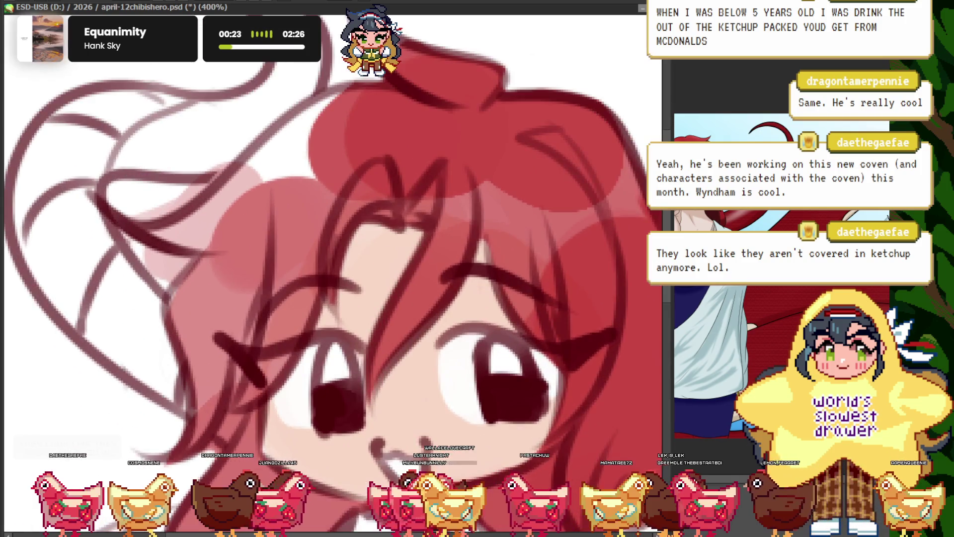
scroll(143, 247, "up", 1)
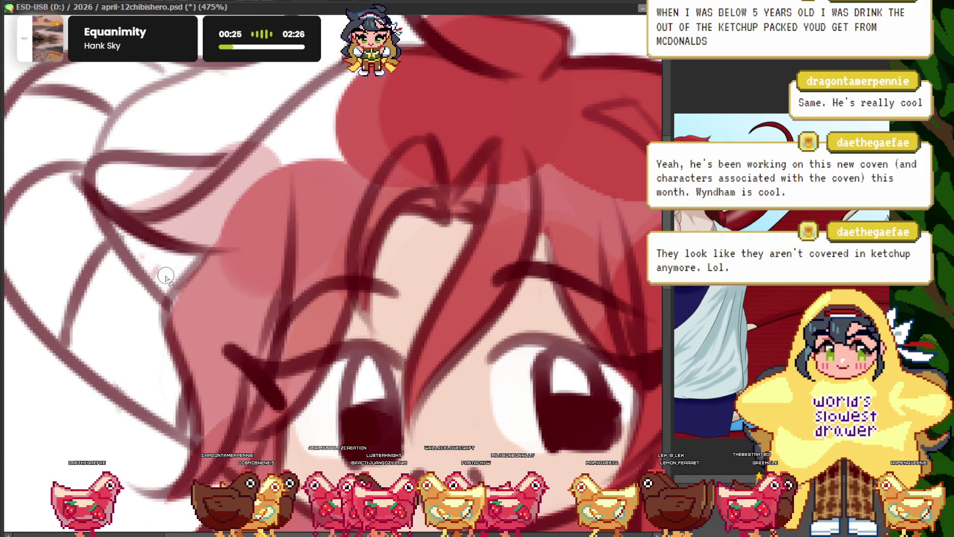
scroll(177, 398, "down", 6)
scroll(241, 363, "up", 7)
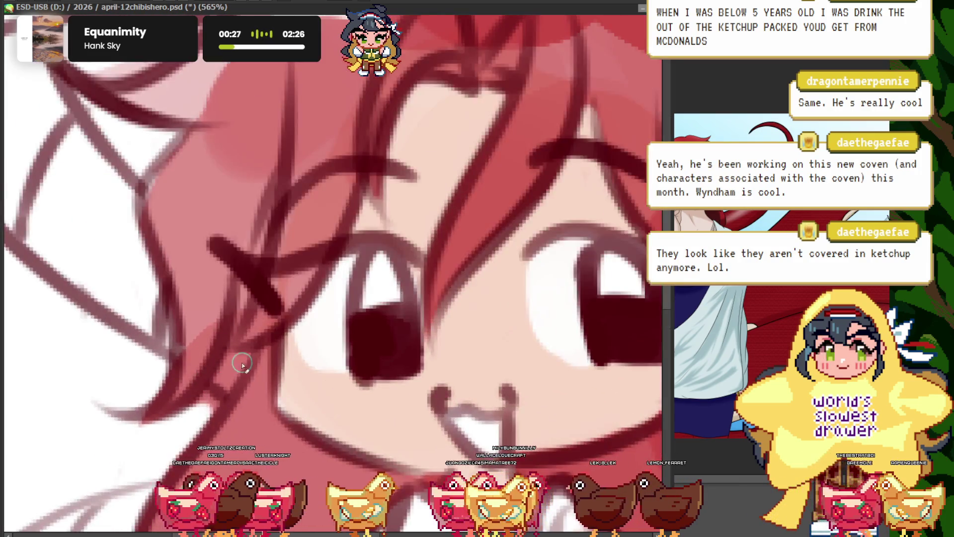
scroll(169, 423, "down", 6)
scroll(220, 190, "up", 5)
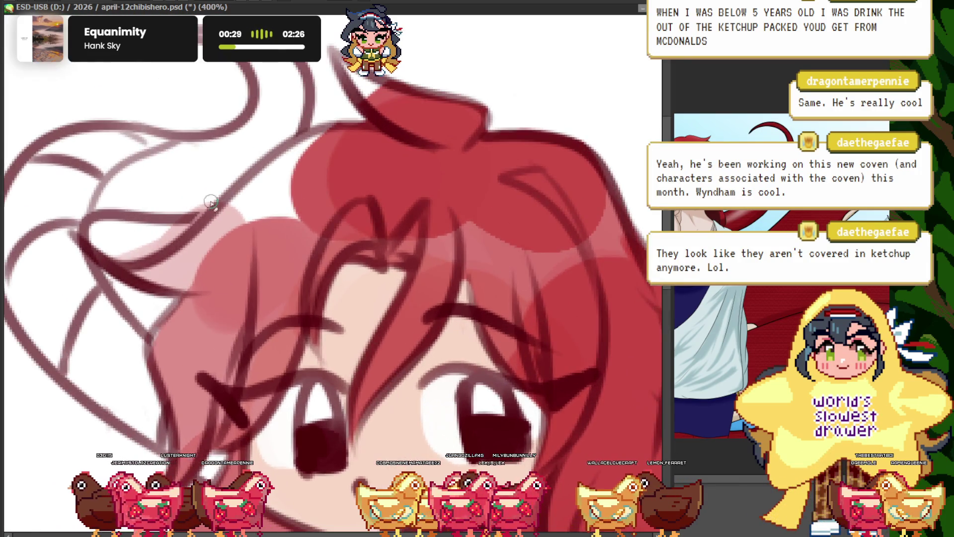
scroll(107, 258, "down", 6)
scroll(216, 135, "up", 3)
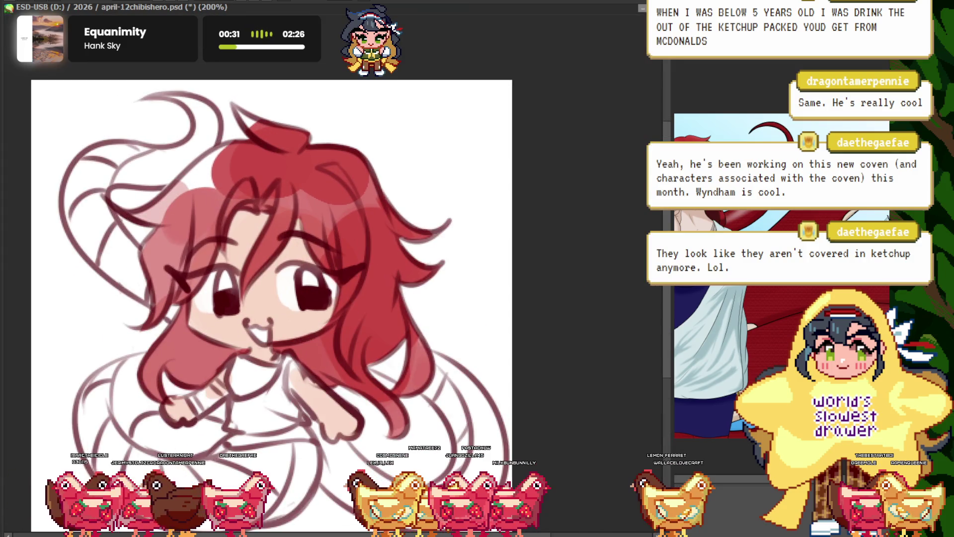
scroll(245, 137, "up", 2)
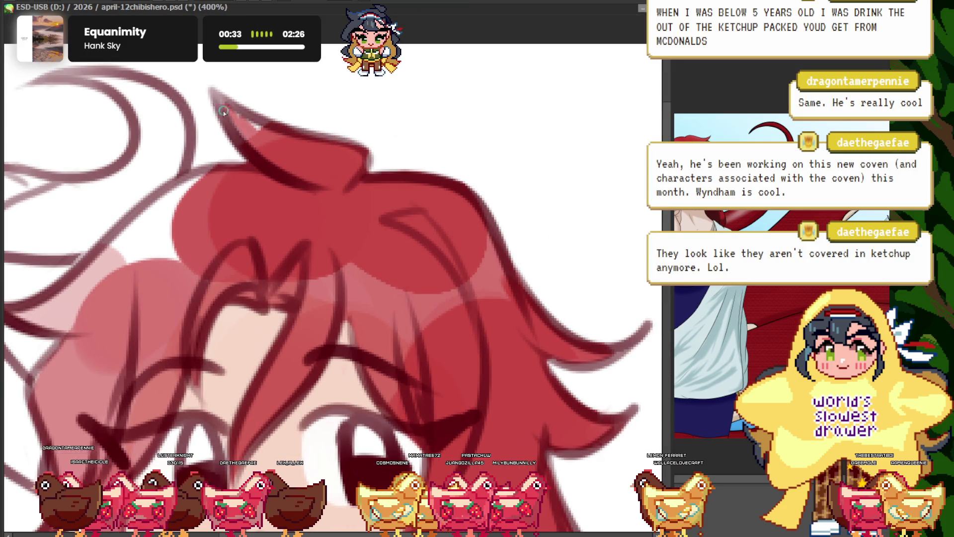
scroll(240, 115, "down", 6)
scroll(239, 115, "up", 1)
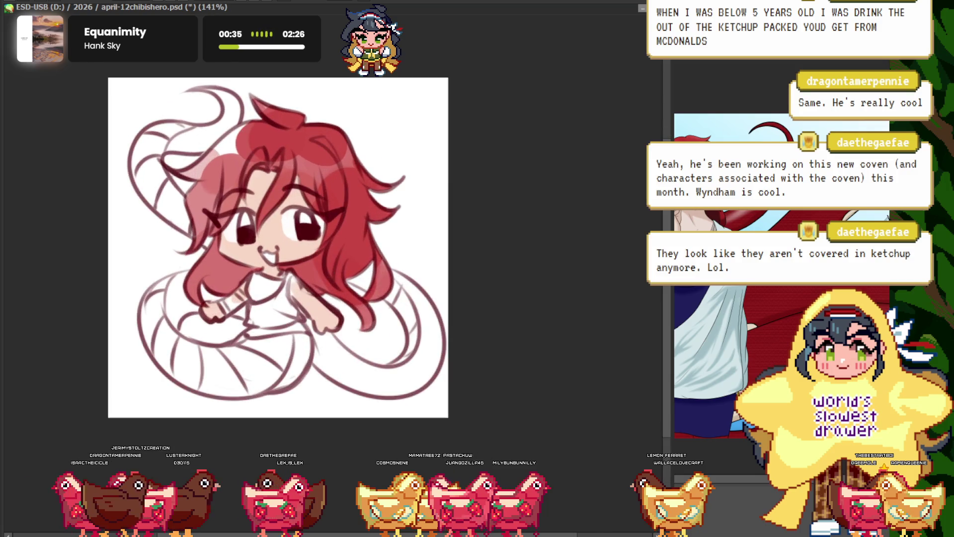
scroll(332, 273, "down", 2)
scroll(332, 273, "down", 1)
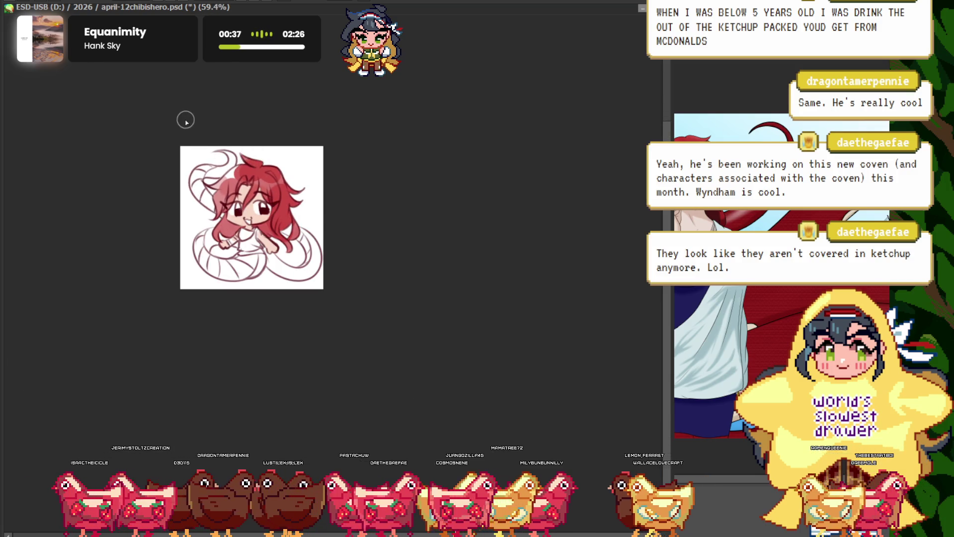
scroll(317, 231, "up", 2)
scroll(317, 233, "up", 2)
scroll(308, 229, "up", 2)
scroll(298, 226, "up", 1)
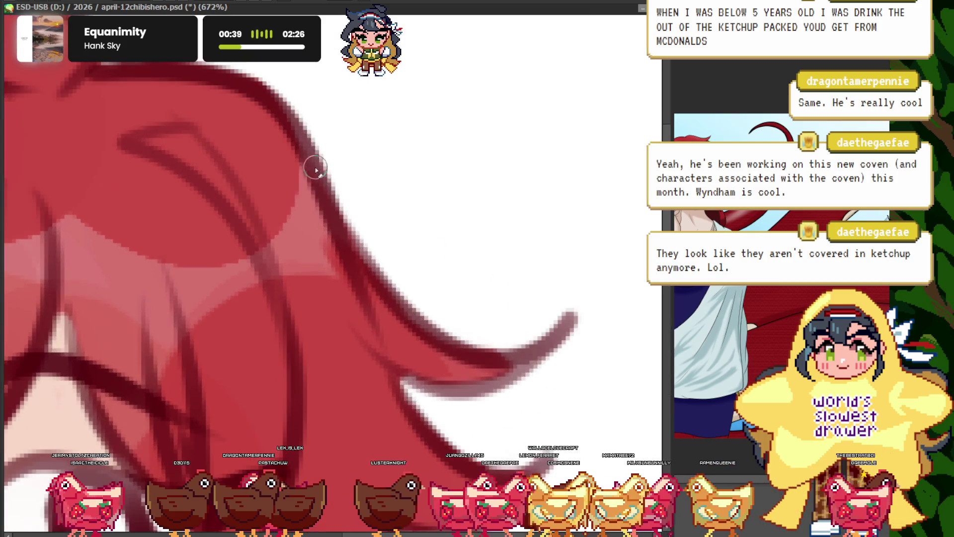
mouse_move(315, 239)
left_mouse_down()
mouse_move(279, 260)
mouse_move(301, 217)
left_mouse_up()
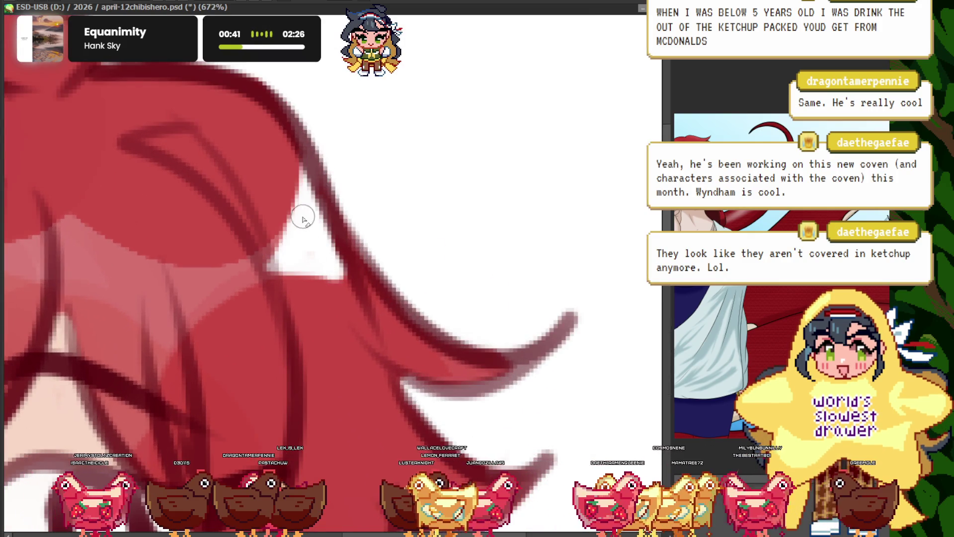
scroll(250, 274, "down", 1)
scroll(250, 274, "down", 2)
scroll(250, 274, "down", 2)
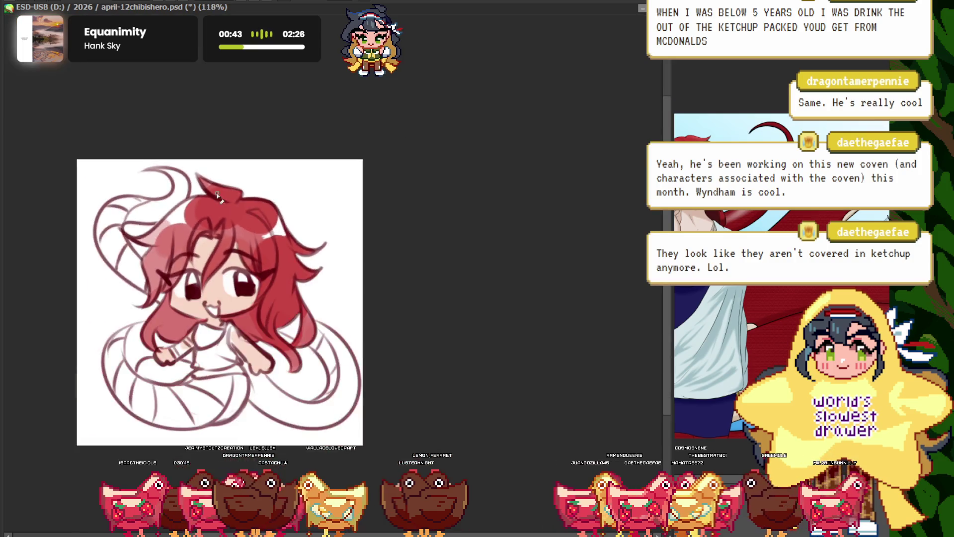
scroll(279, 248, "up", 6)
scroll(280, 238, "down", 3)
scroll(277, 230, "down", 3)
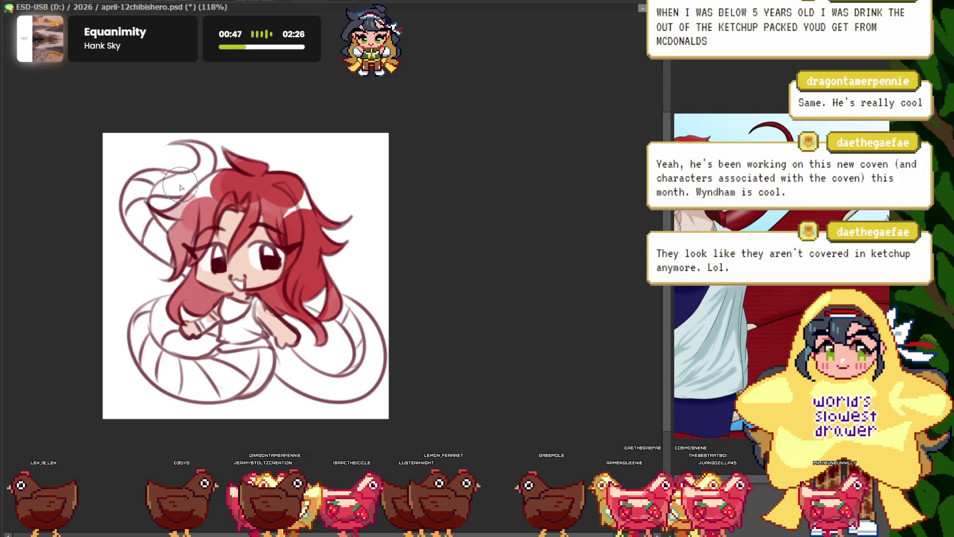
scroll(276, 211, "up", 4)
scroll(294, 194, "down", 5)
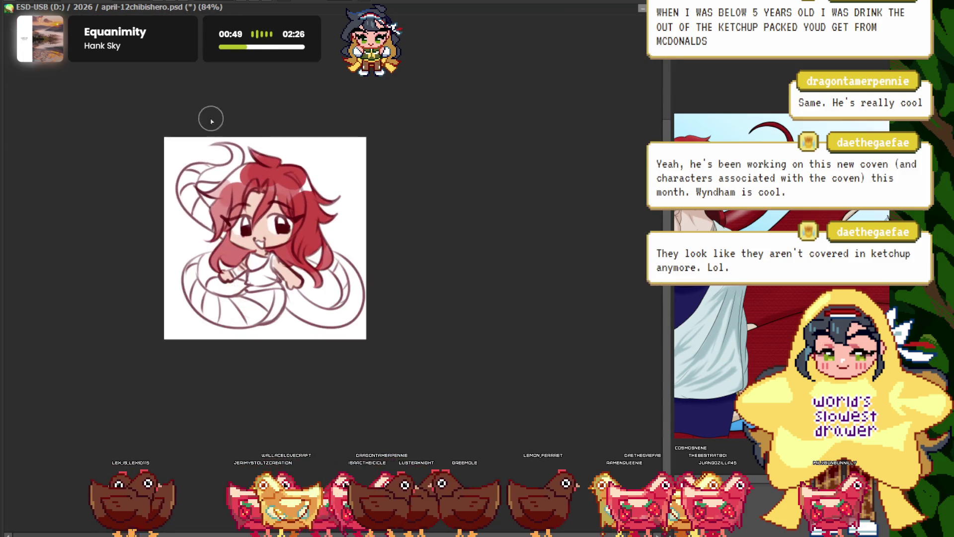
scroll(258, 192, "up", 2)
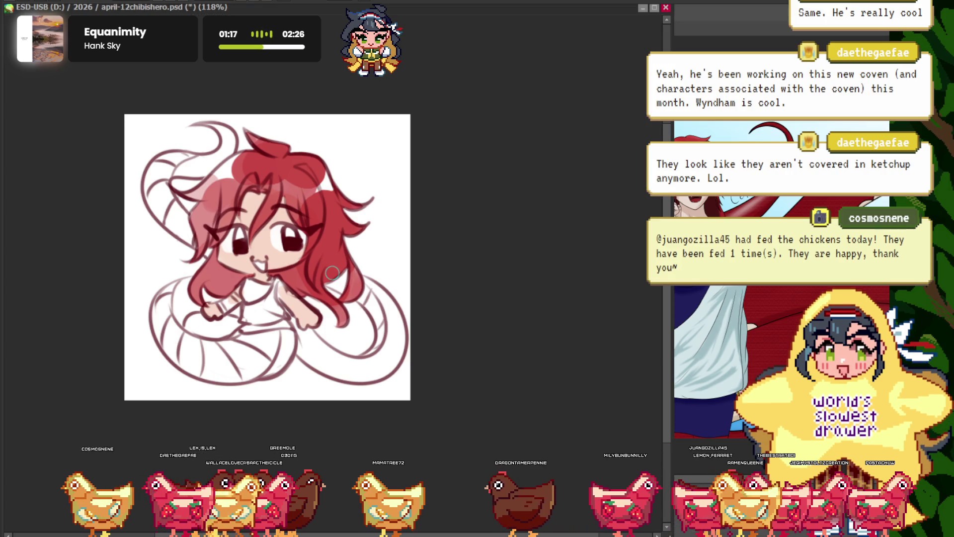
scroll(254, 219, "up", 3)
scroll(254, 219, "up", 4)
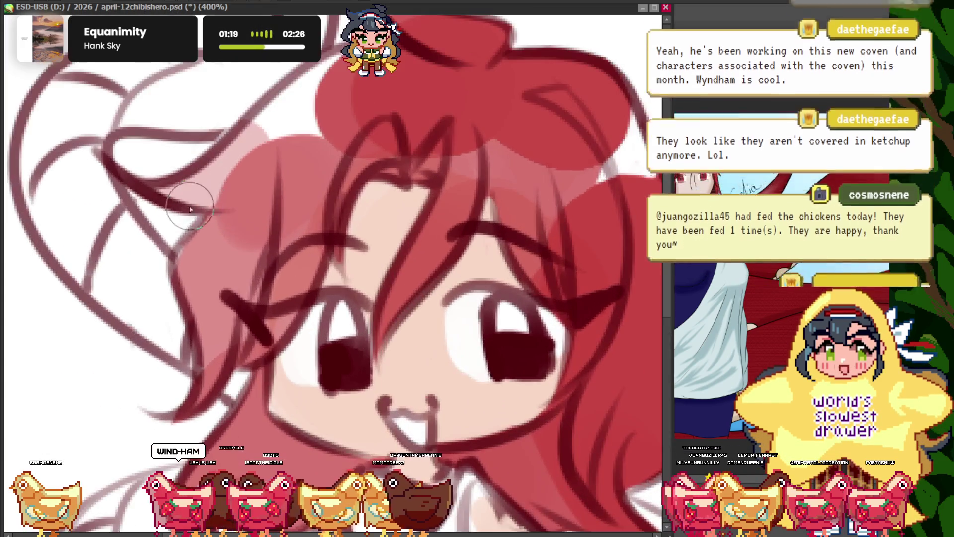
scroll(182, 134, "up", 2)
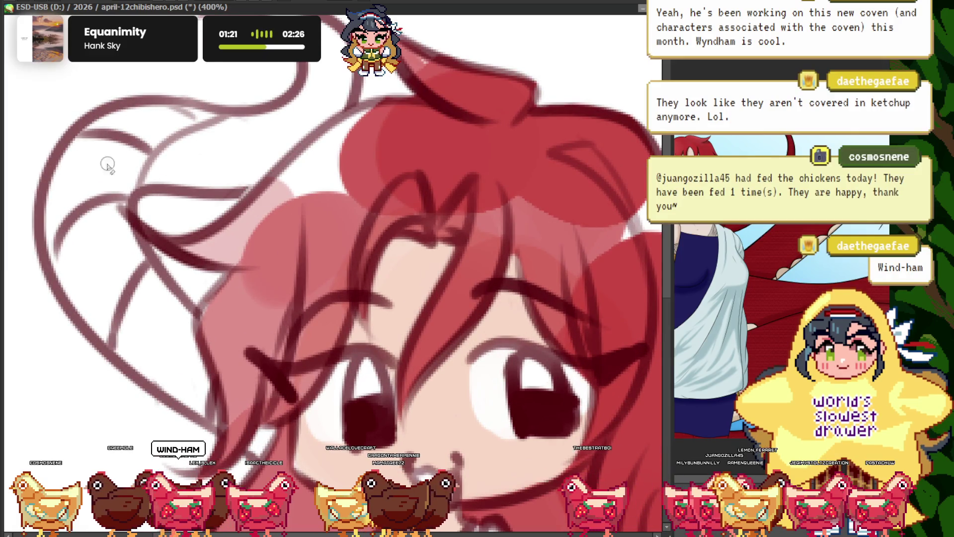
scroll(263, 214, "down", 5)
scroll(234, 202, "up", 5)
scroll(251, 204, "up", 2)
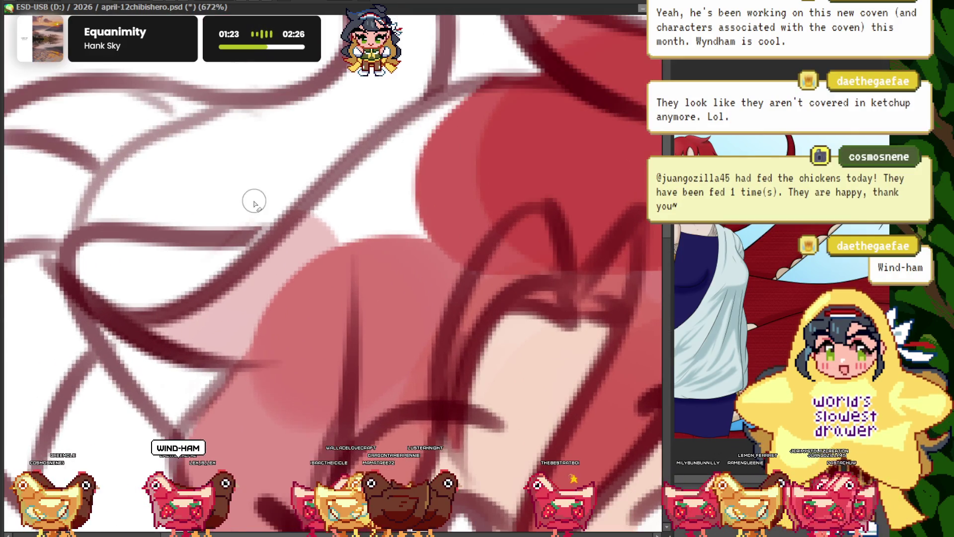
scroll(214, 214, "down", 5)
scroll(215, 283, "up", 5)
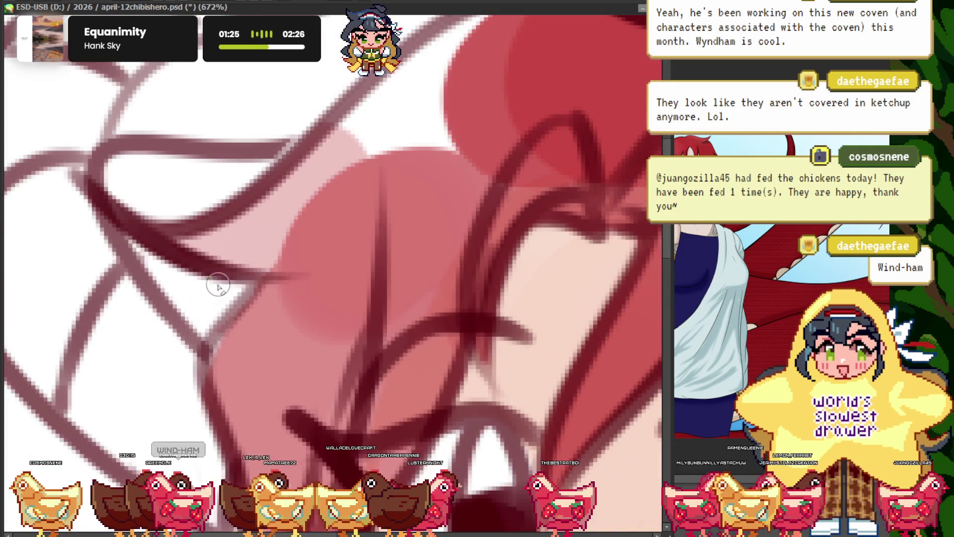
scroll(191, 332, "down", 3)
scroll(159, 219, "down", 3)
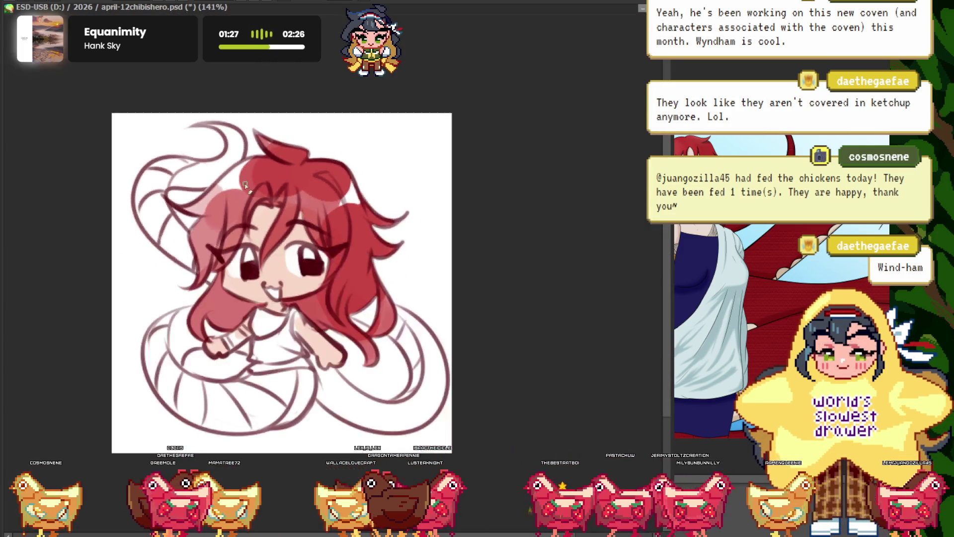
scroll(115, 242, "up", 3)
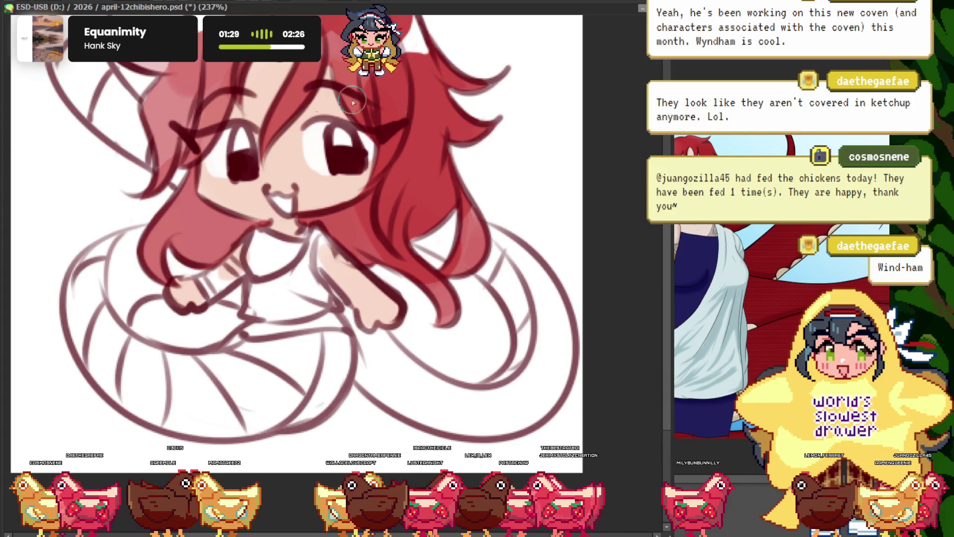
key("ctrl+Tab")
scroll(755, 264, "up", 4)
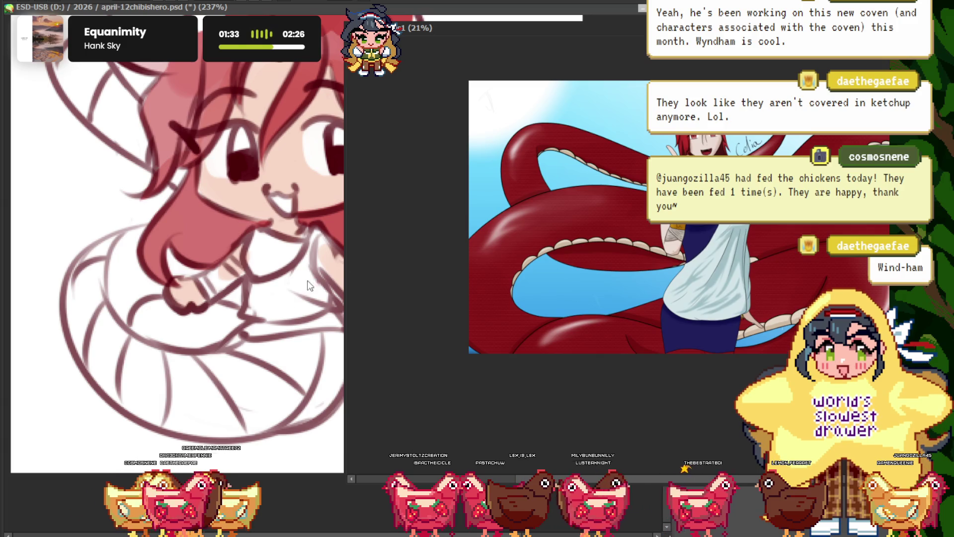
key("ctrl+Tab")
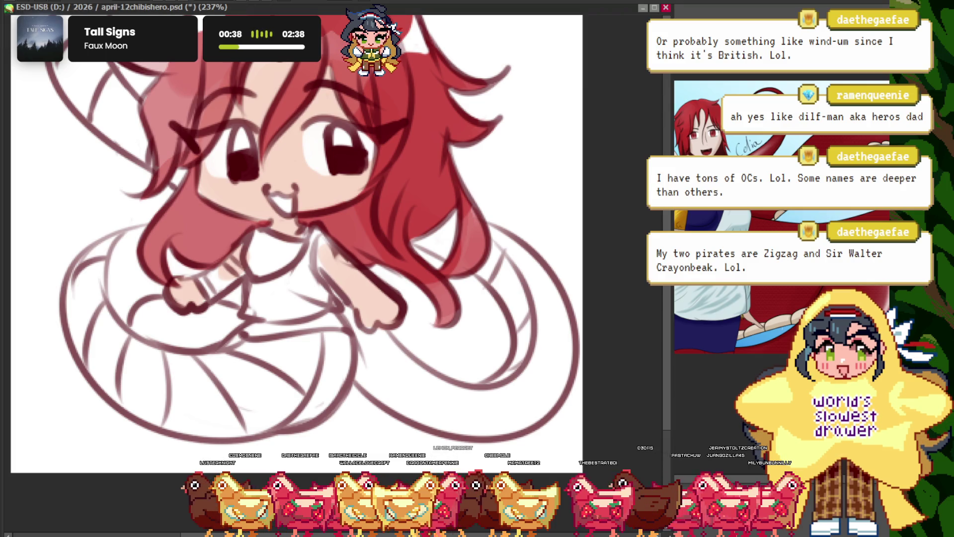
key("ctrl+Tab")
scroll(182, 204, "up", 3)
scroll(181, 205, "up", 4)
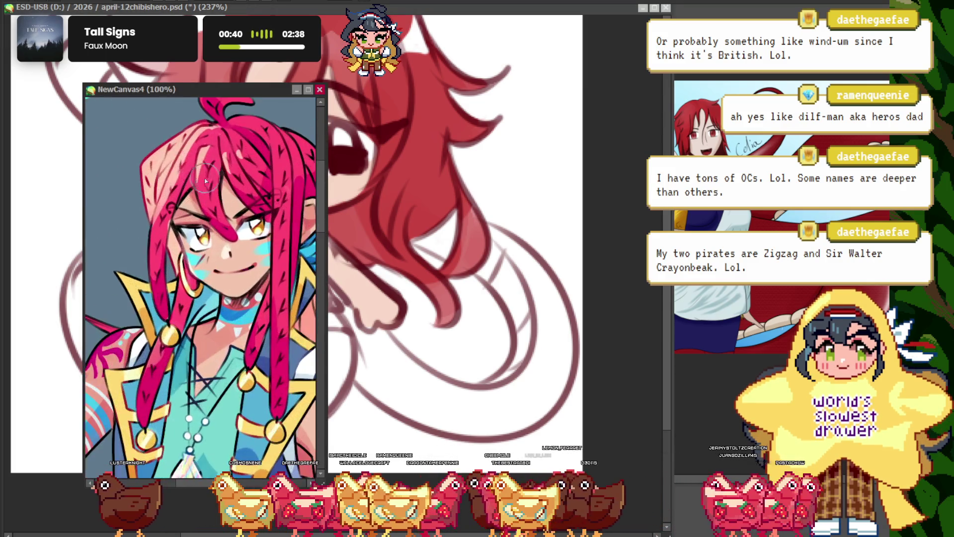
mouse_move(119, 96)
left_mouse_down()
mouse_move(498, 150)
mouse_move(485, 138)
left_mouse_up()
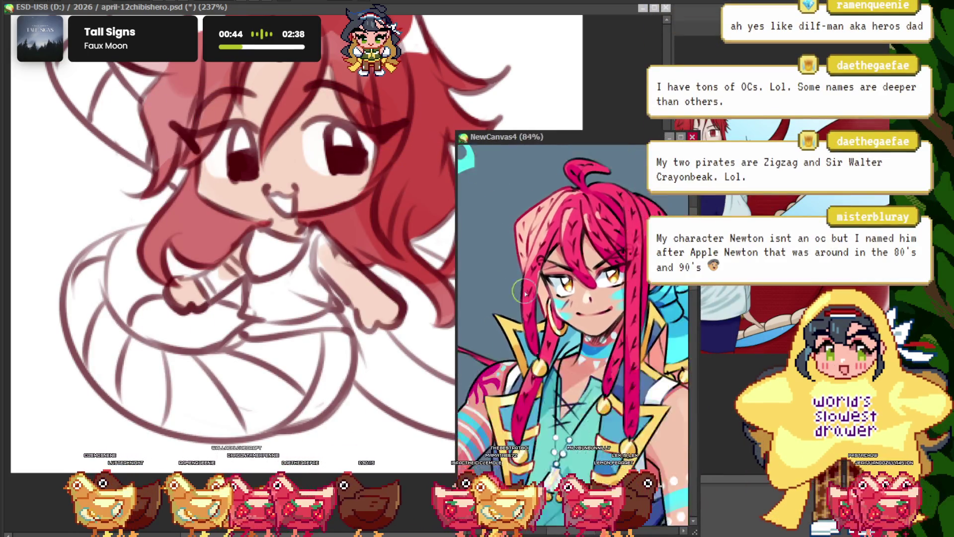
scroll(572, 323, "down", 4)
scroll(571, 323, "up", 2)
left_click_drag(550, 318, 540, 363)
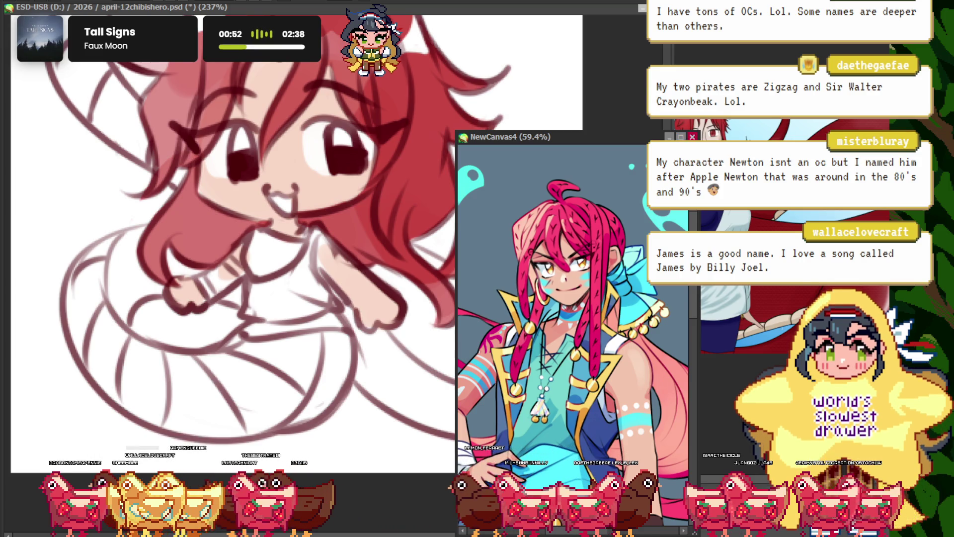
key("ctrl+Tab")
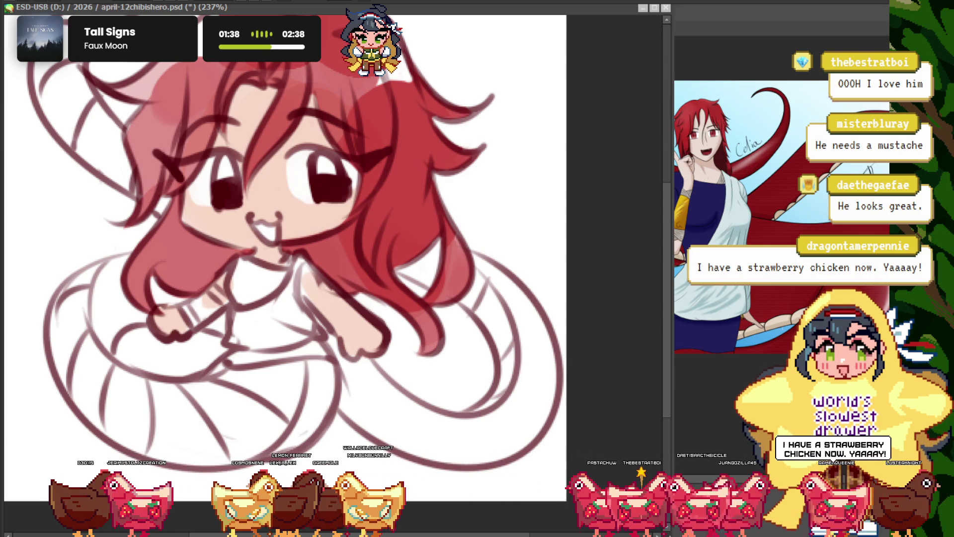
left_click_drag(298, 248, 265, 243)
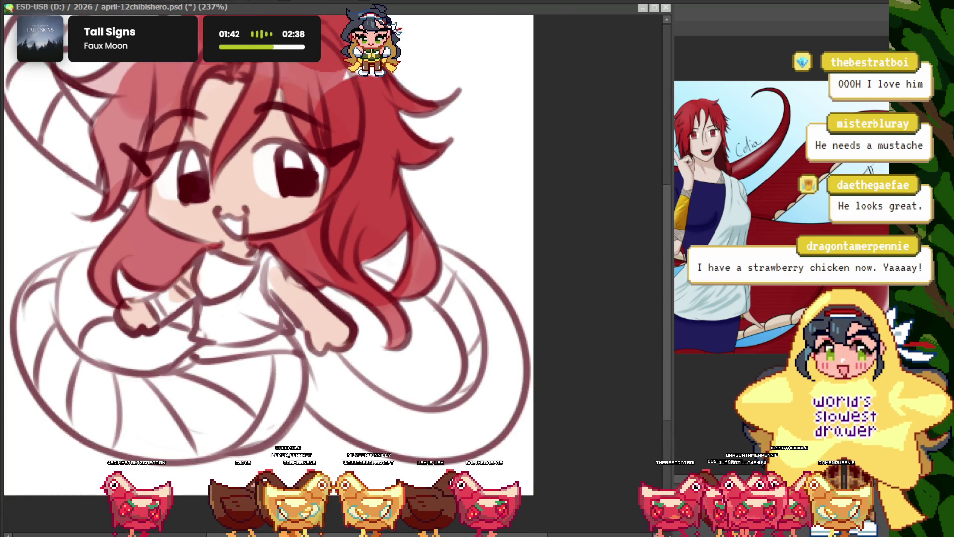
left_click_drag(283, 222, 322, 217)
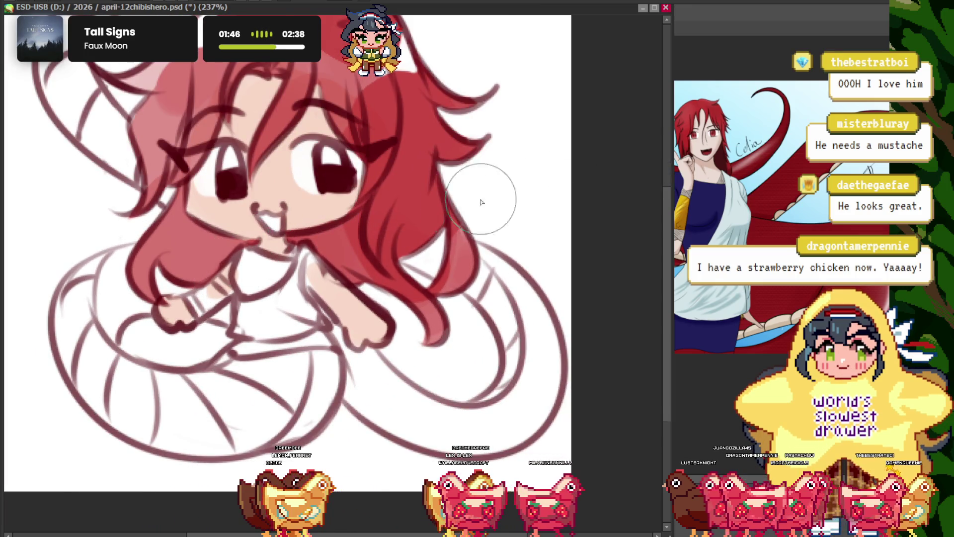
left_click_drag(266, 240, 284, 234)
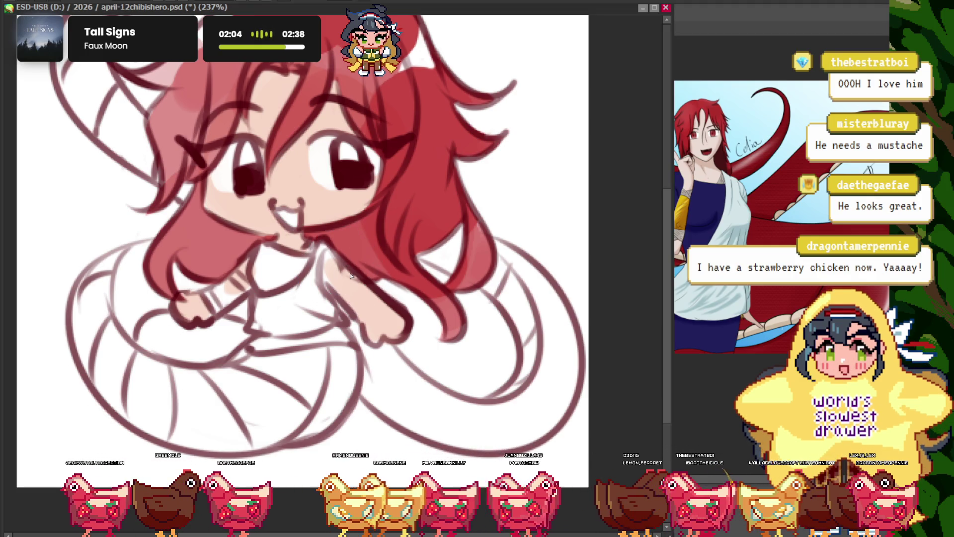
left_click_drag(292, 228, 314, 248)
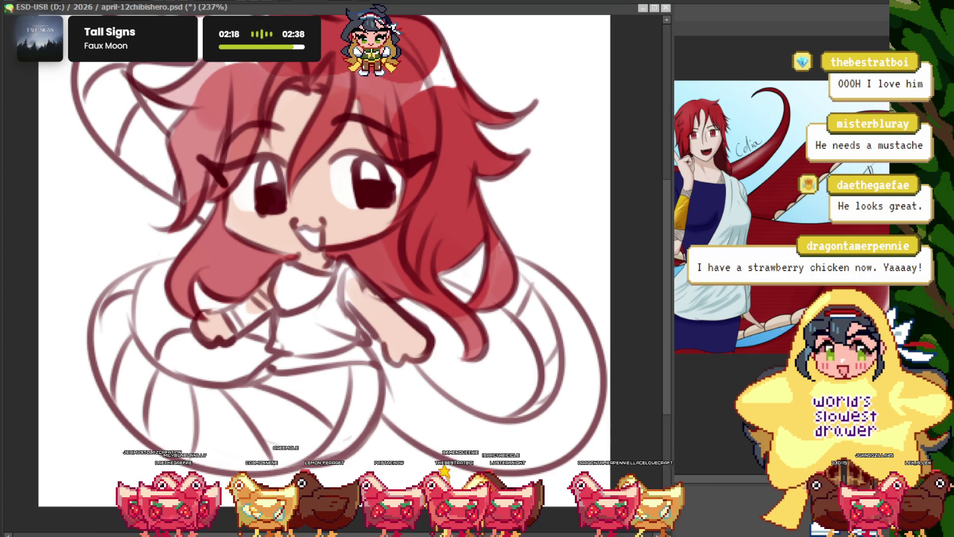
scroll(326, 271, "down", 2)
scroll(326, 271, "up", 1)
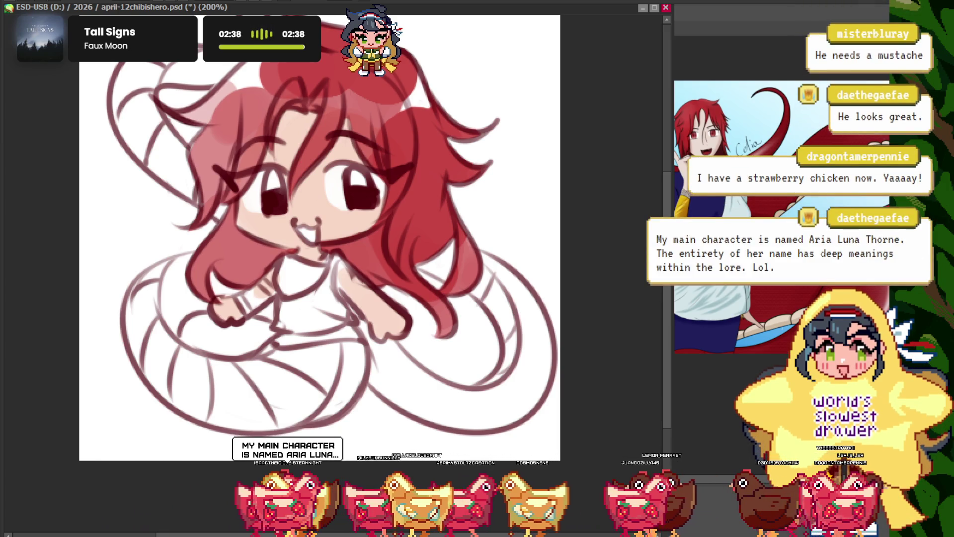
scroll(301, 244, "up", 2)
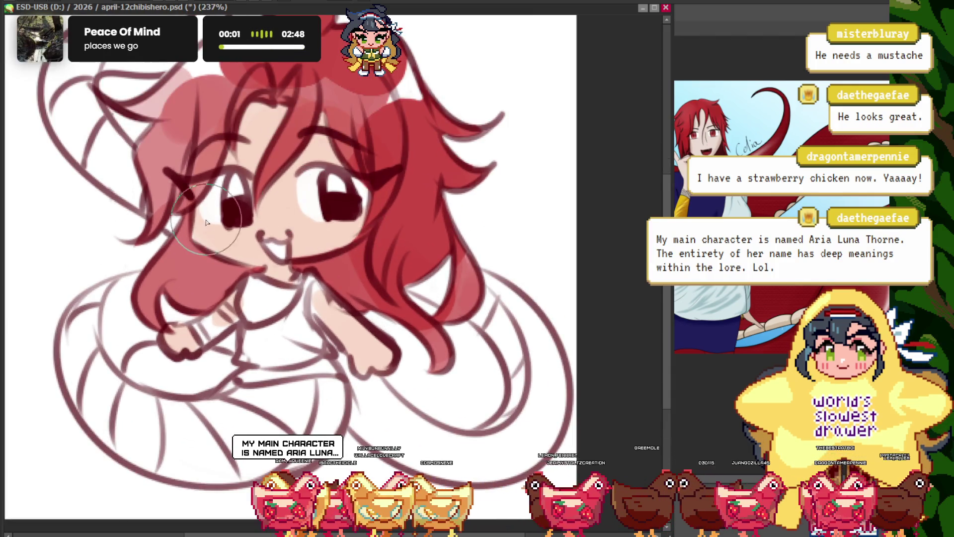
- After checking the dragon reference, paint navy under the chibi's chin and where the dress lines cross
left_click(699, 206)
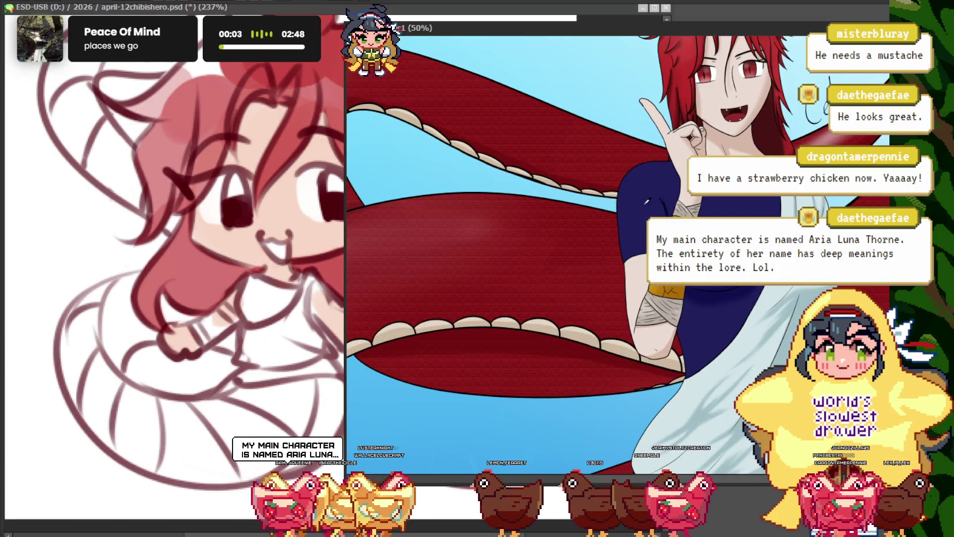
left_click(245, 218)
scroll(332, 272, "up", 3)
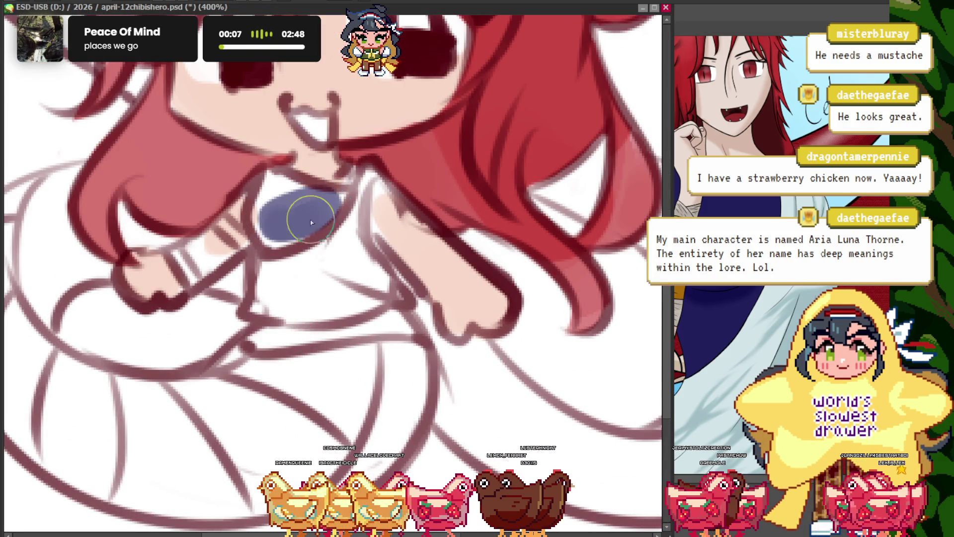
left_click_drag(281, 193, 318, 207)
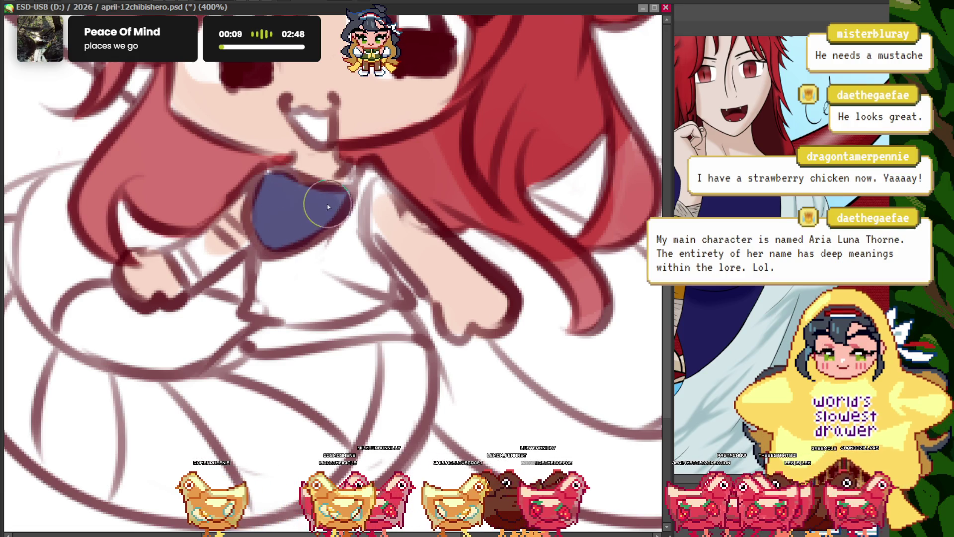
scroll(318, 249, "down", 3)
scroll(332, 273, "up", 1)
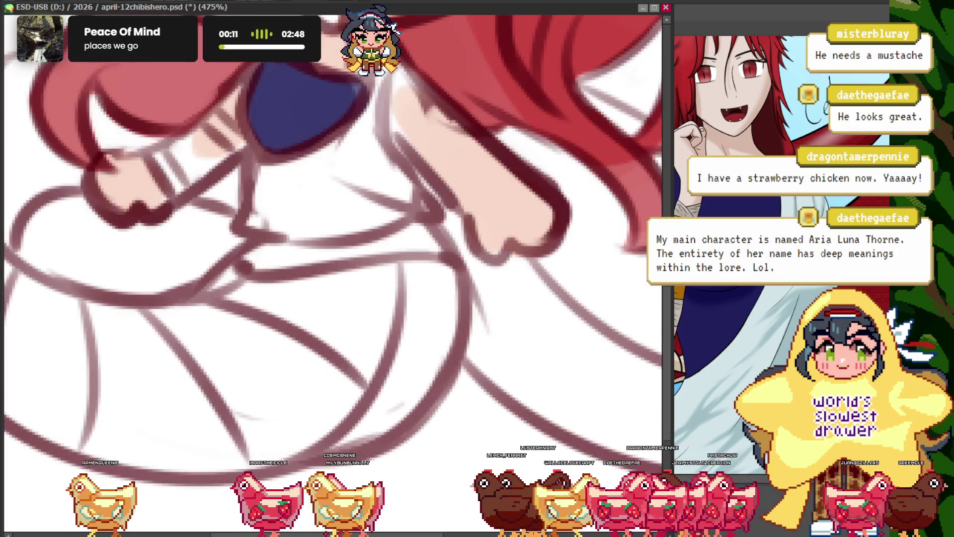
scroll(367, 279, "up", 1)
left_click(426, 242)
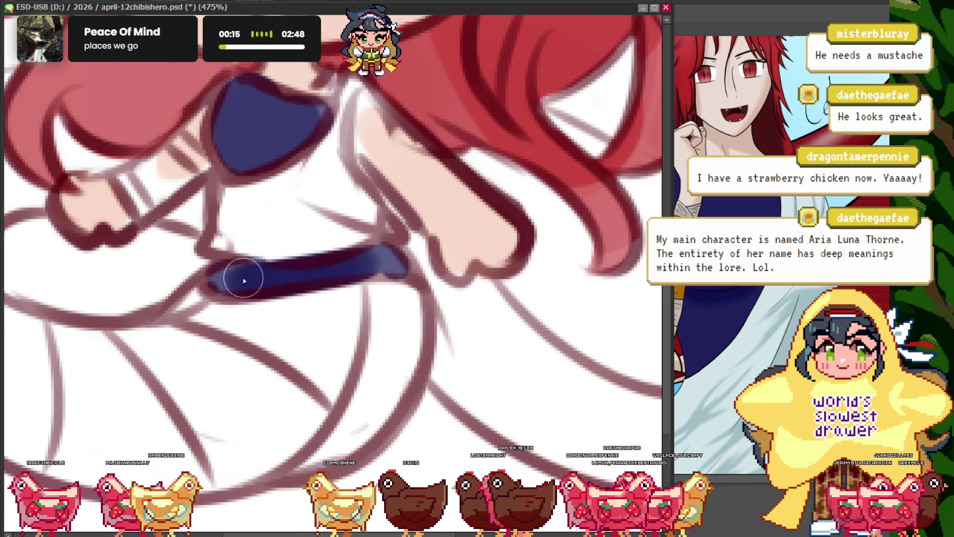
- Flip to the dragon reference picture with Ctrl+Tab and back to the chibi drawing
scroll(234, 272, "down", 10)
scroll(229, 218, "up", 4)
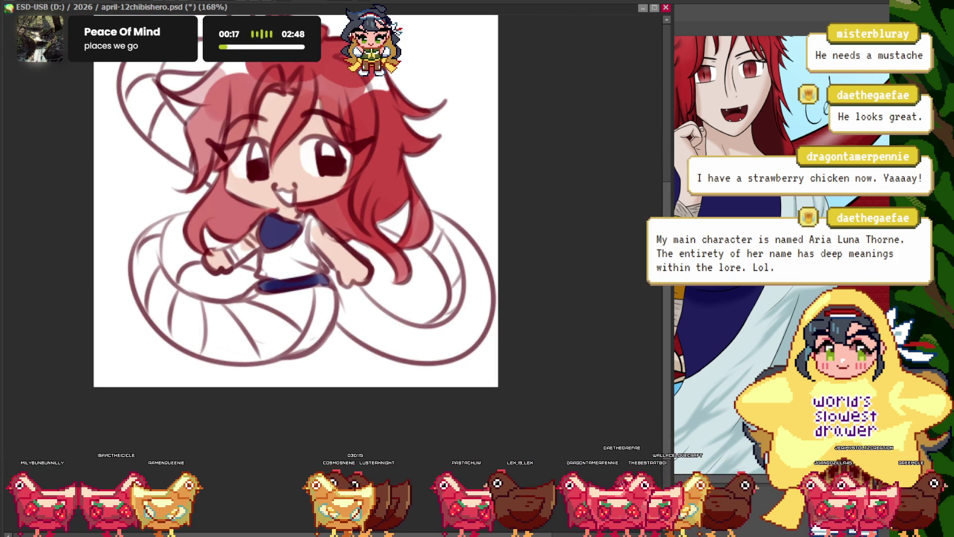
key("ctrl+Tab")
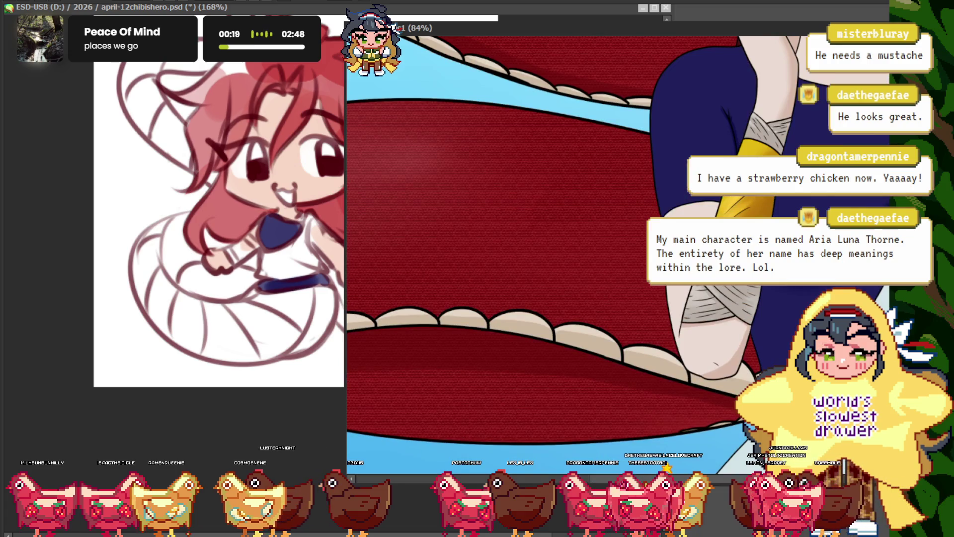
key("ctrl+Tab")
scroll(191, 271, "up", 4)
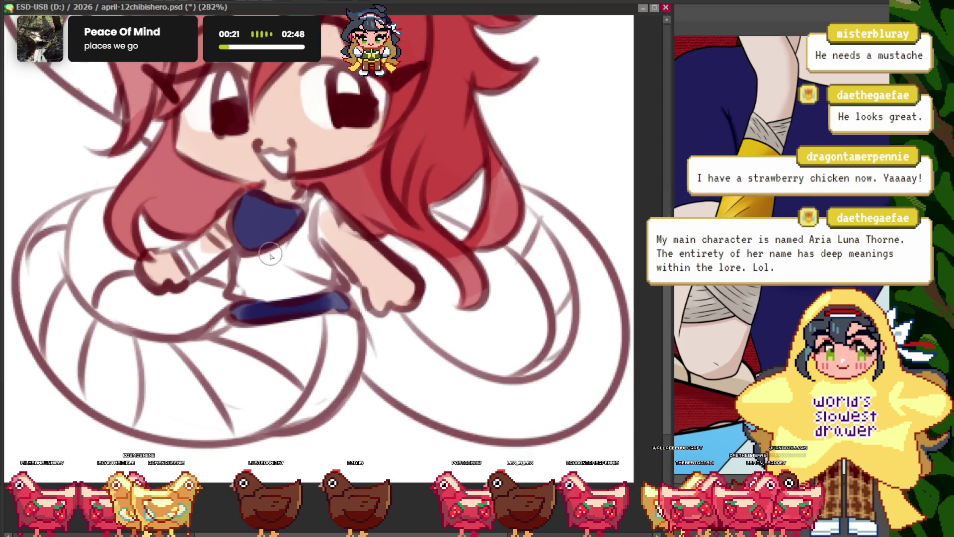
- Zoom around the chibi's raised wrist for the yellow band, then bring the dragon reference forward
scroll(191, 271, "up", 4)
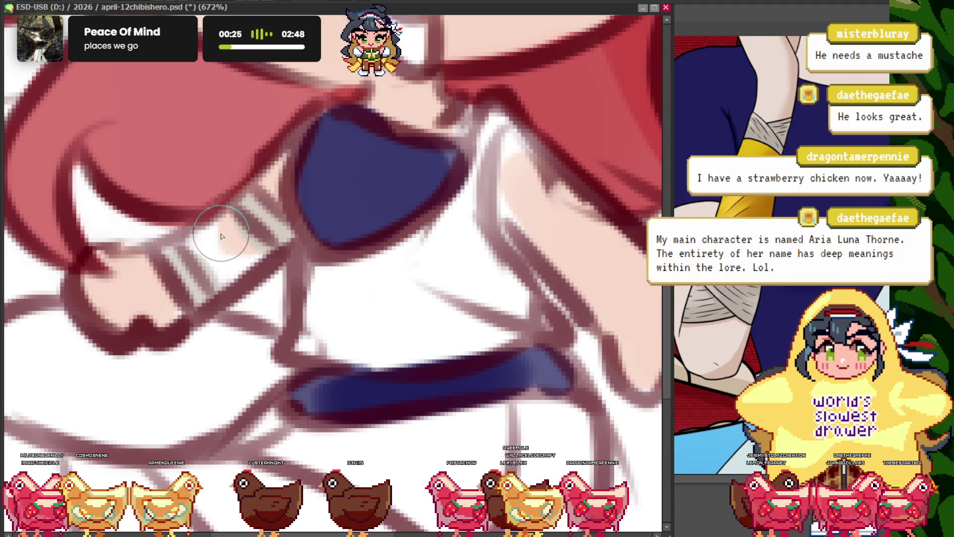
scroll(221, 239, "down", 3)
scroll(220, 239, "down", 3)
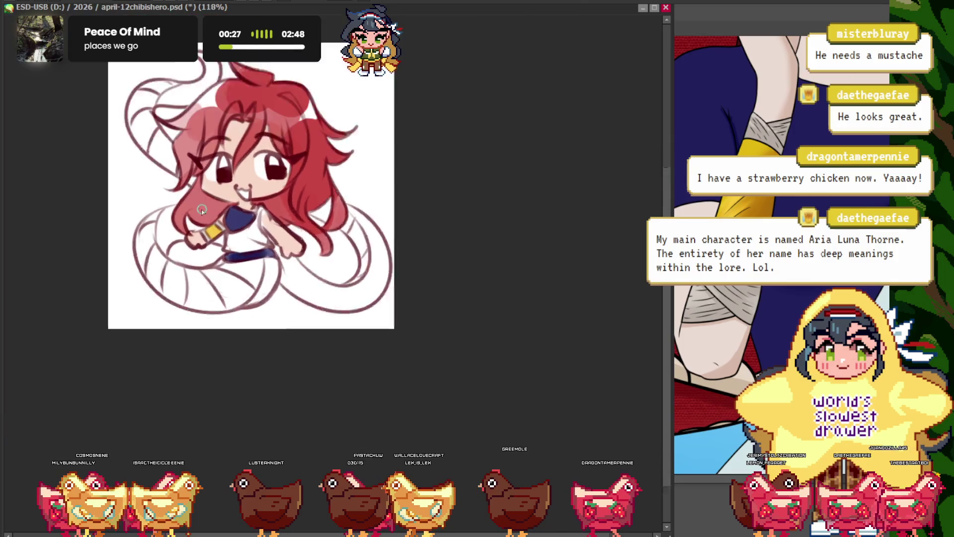
scroll(203, 212, "up", 1)
scroll(233, 261, "up", 2)
scroll(232, 261, "down", 1)
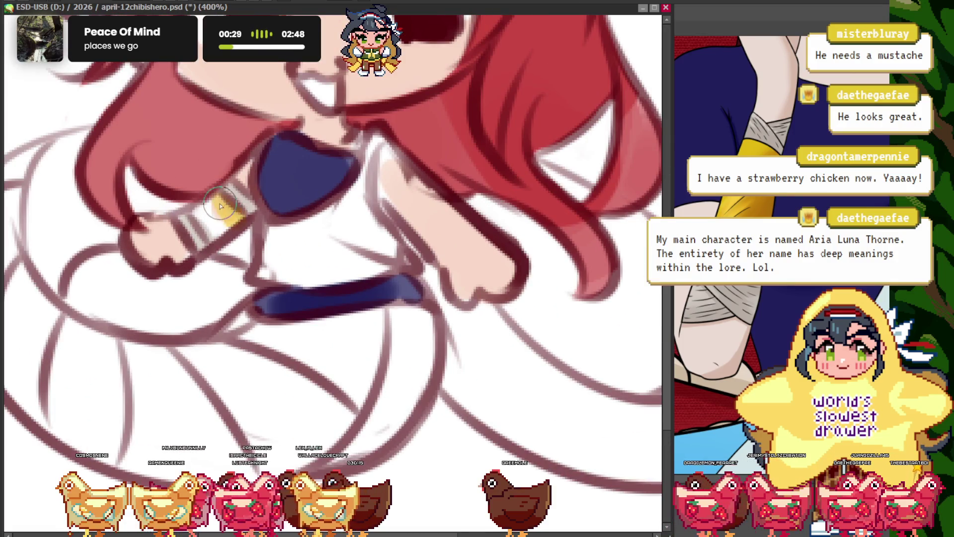
scroll(309, 123, "down", 1)
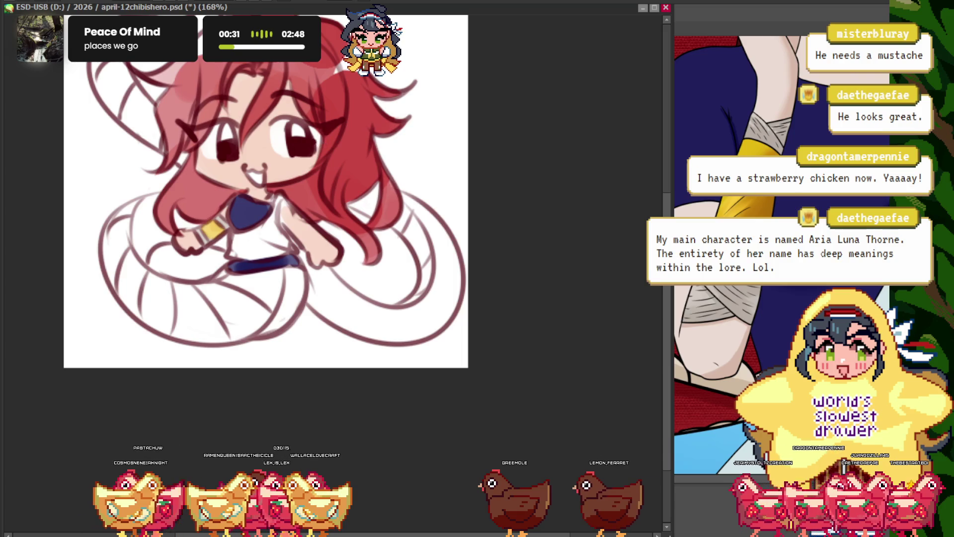
scroll(310, 123, "down", 1)
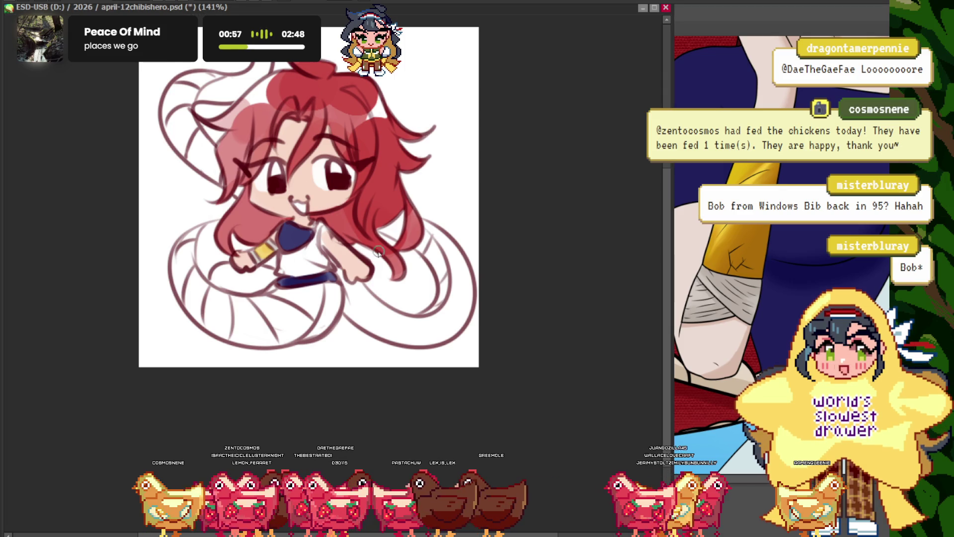
left_click(737, 306)
- Bring the chibi drawing forward and brush pale blue over the shirt below the bow tie
scroll(638, 213, "down", 5)
scroll(638, 213, "up", 2)
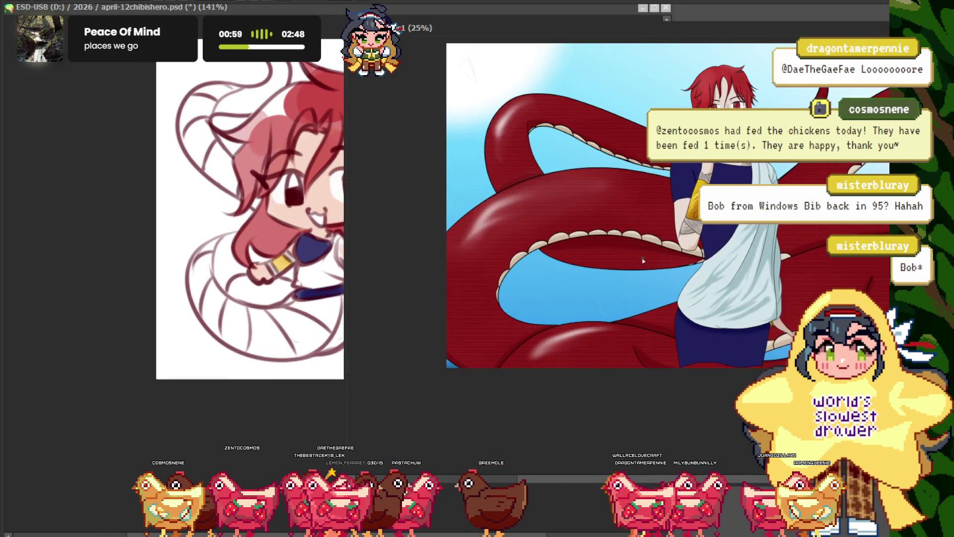
scroll(476, 267, "up", 2)
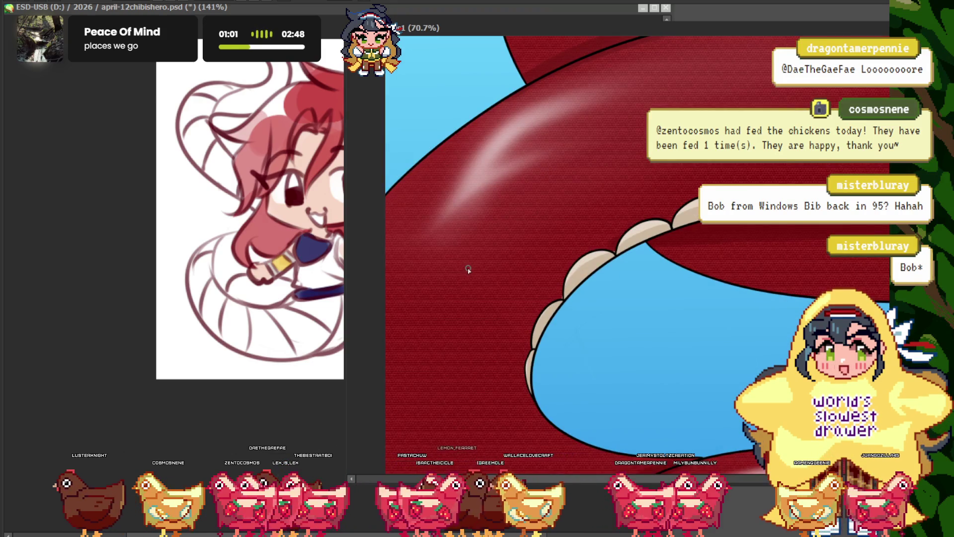
scroll(469, 277, "down", 2)
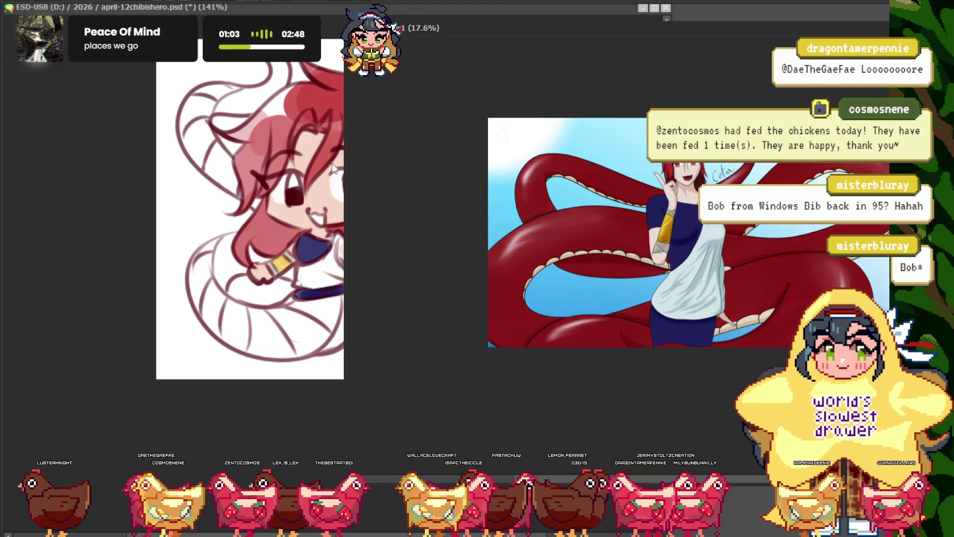
scroll(552, 264, "up", 2)
scroll(552, 264, "up", 2)
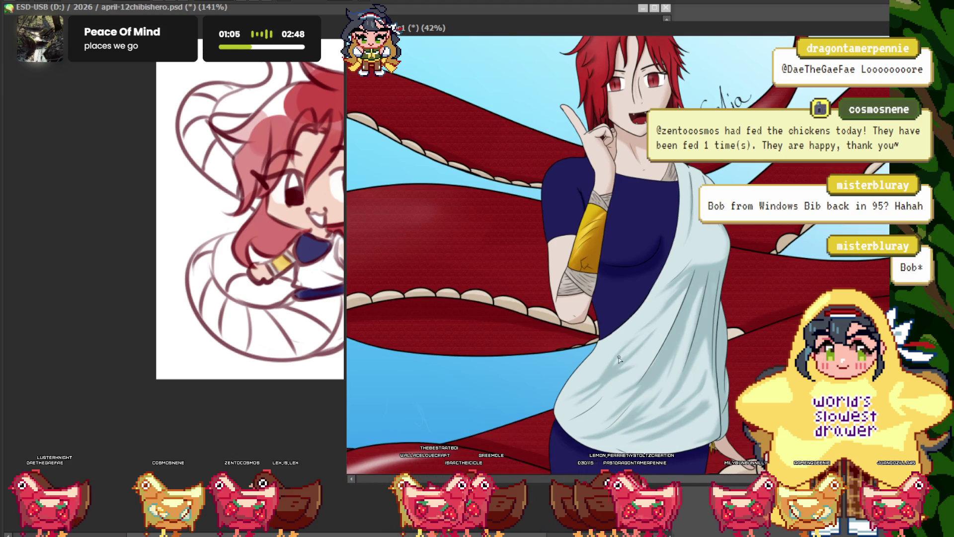
left_click(133, 228)
scroll(333, 273, "up", 2)
scroll(333, 273, "up", 1)
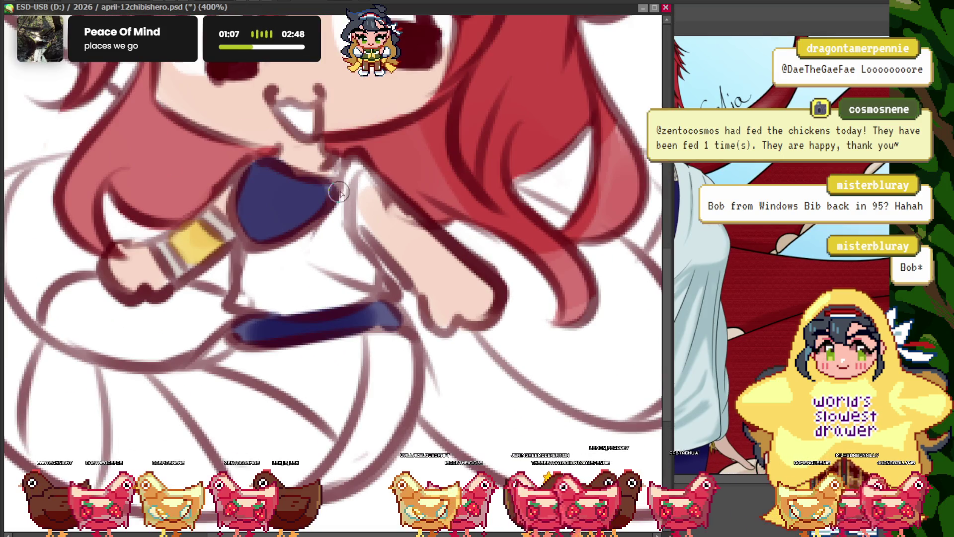
mouse_move(340, 241)
left_mouse_down()
mouse_move(341, 293)
mouse_move(259, 270)
left_mouse_up()
- Pan across the reference's dragon tail, then return the chibi drawing to the front
scroll(301, 262, "down", 2)
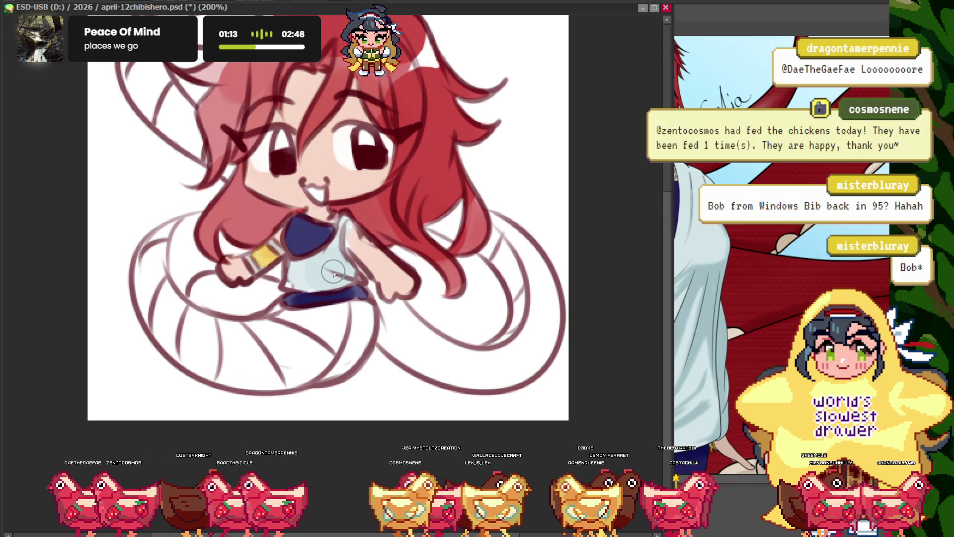
scroll(315, 164, "up", 1)
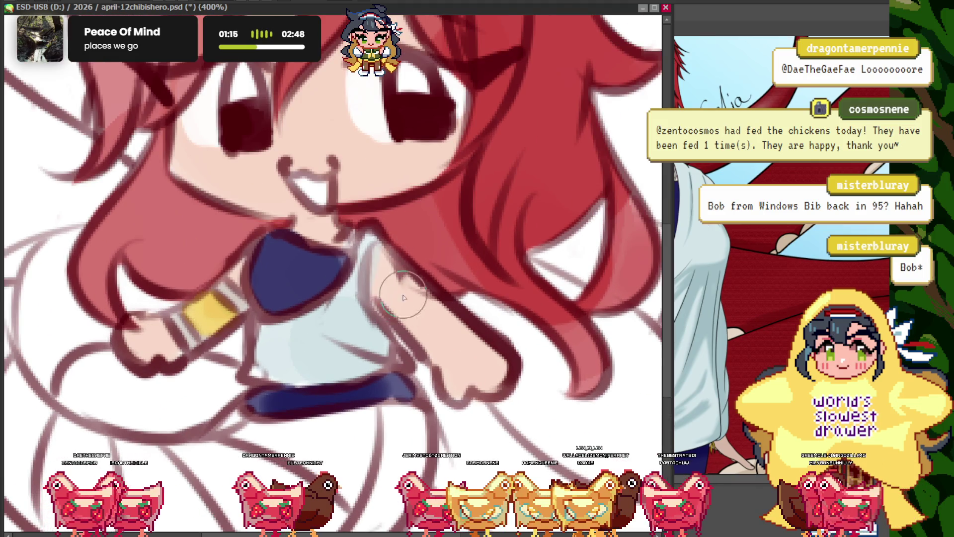
scroll(404, 298, "down", 2)
left_click_drag(900, 204, 657, 204)
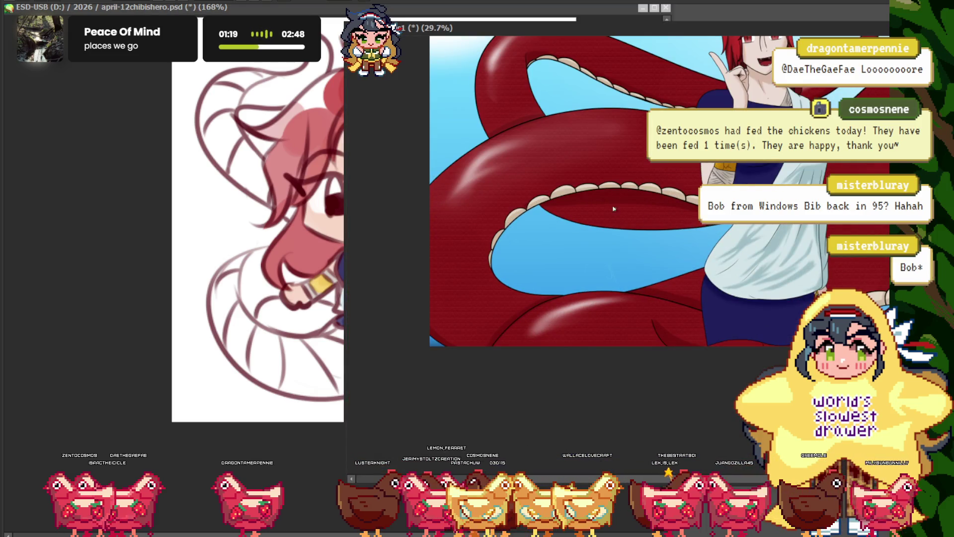
scroll(230, 265, "up", 2)
scroll(528, 213, "up", 4)
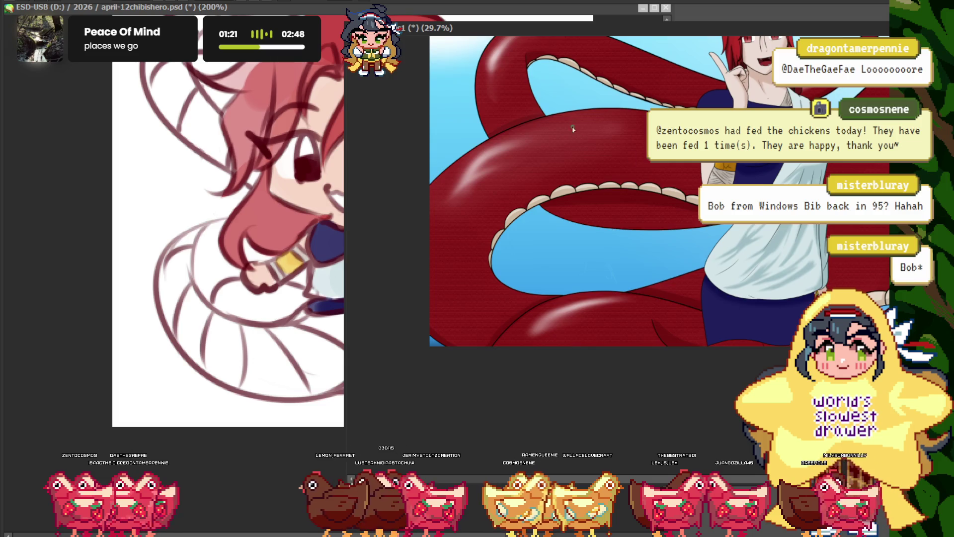
scroll(528, 213, "down", 2)
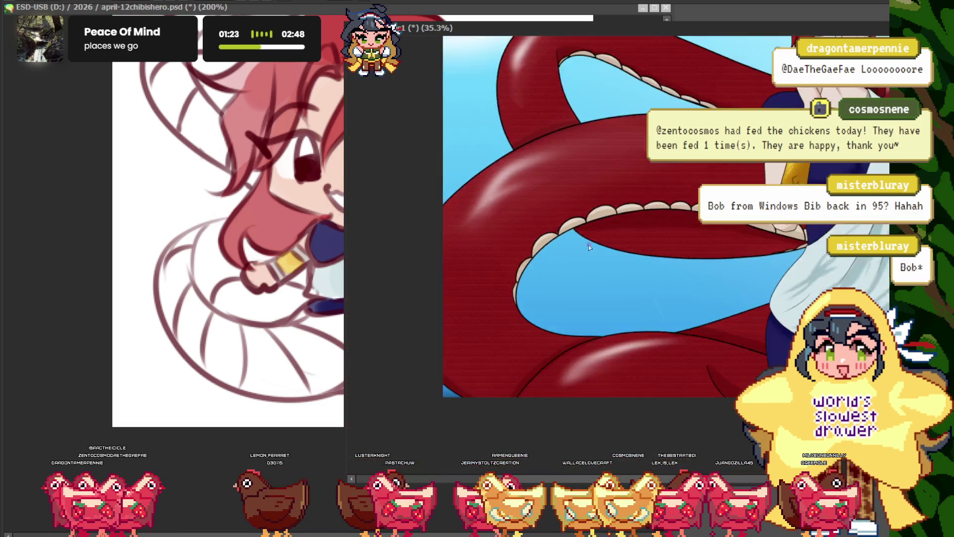
scroll(587, 243, "down", 2)
left_click(189, 170)
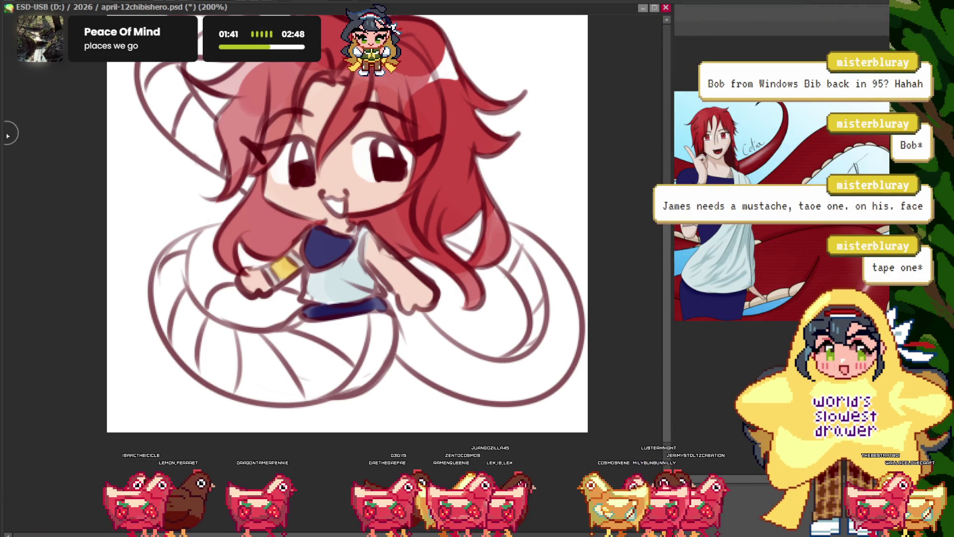
scroll(323, 249, "down", 1)
scroll(338, 269, "up", 2)
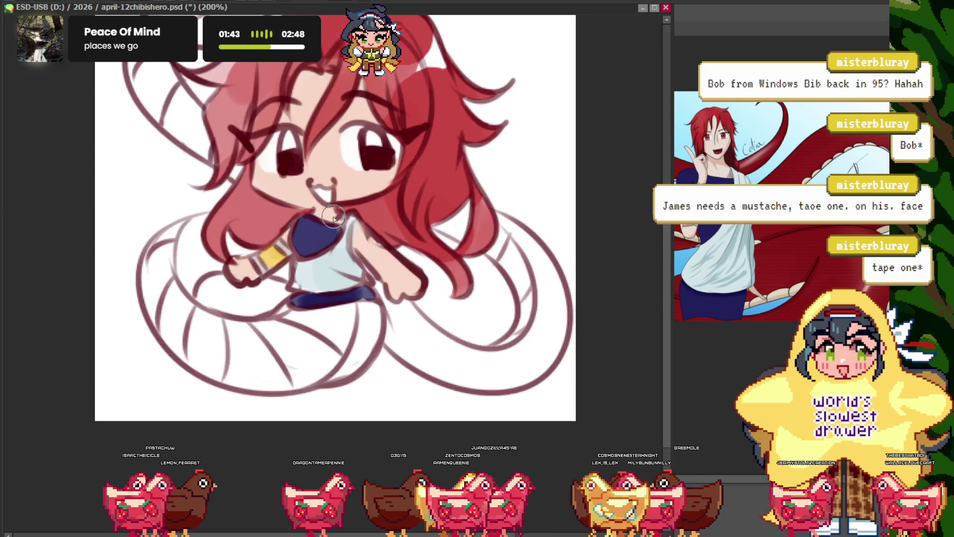
scroll(338, 269, "down", 1)
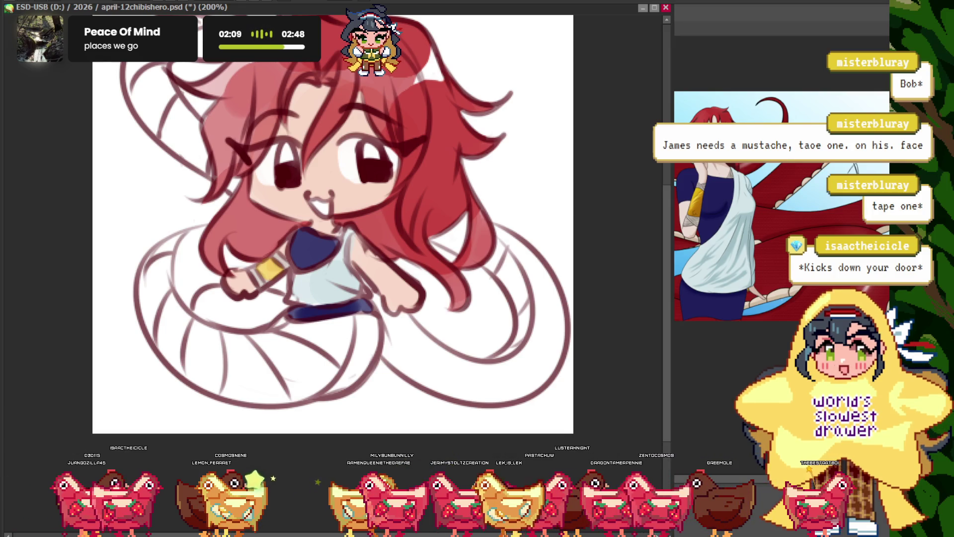
scroll(336, 265, "up", 1)
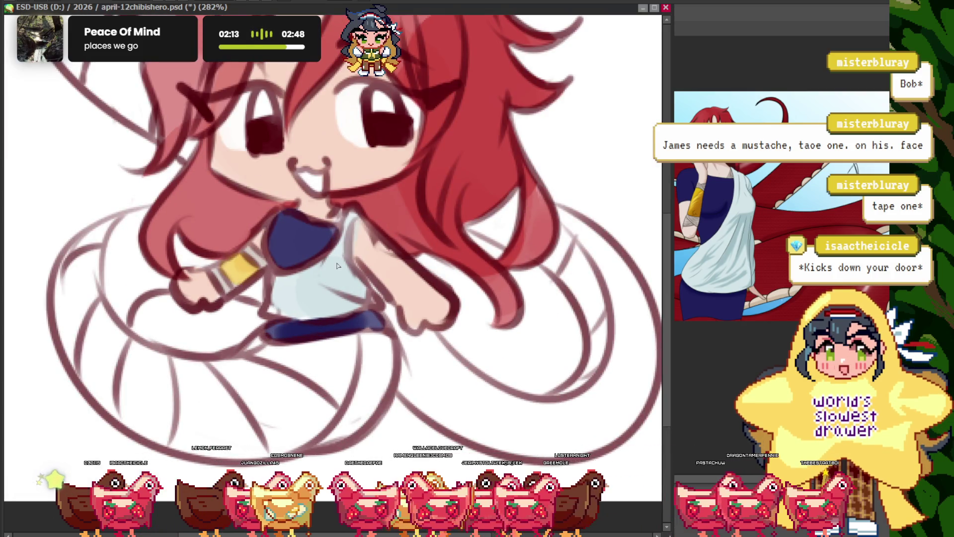
scroll(278, 238, "down", 2)
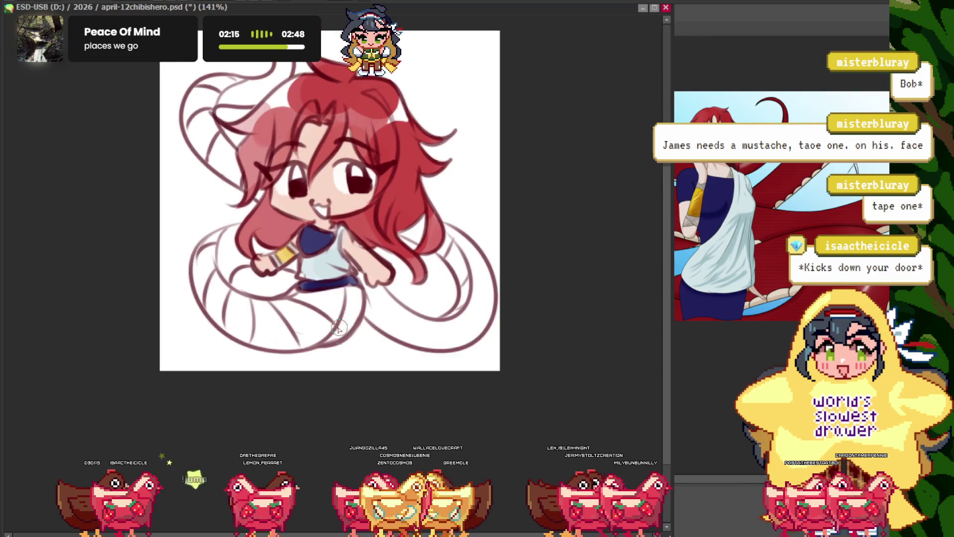
- Fill the coiled dragon tail with beige
scroll(88, 389, "up", 1)
scroll(240, 305, "up", 1)
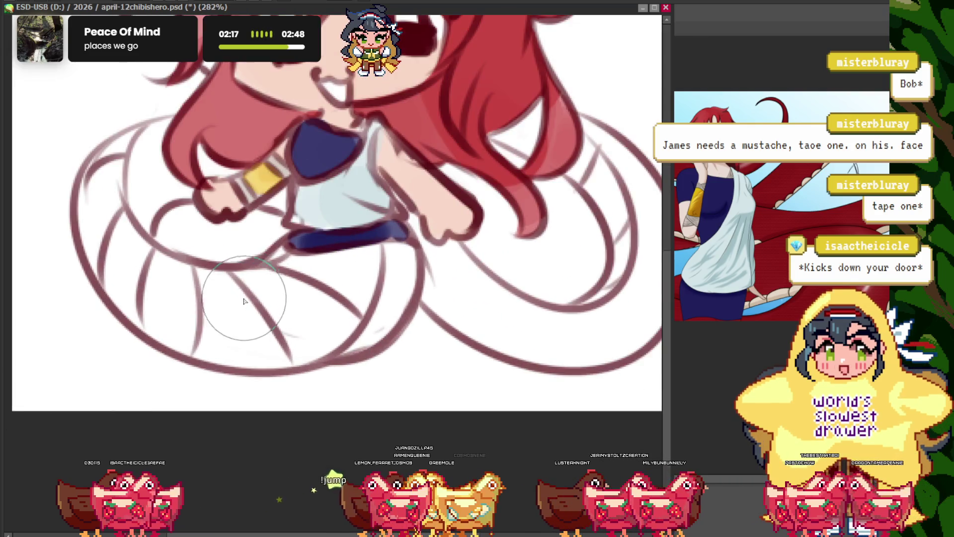
scroll(296, 268, "up", 1)
mouse_move(313, 285)
left_mouse_down()
mouse_move(358, 256)
mouse_move(319, 341)
mouse_move(192, 341)
mouse_move(102, 318)
mouse_move(79, 224)
mouse_move(124, 164)
left_mouse_up()
scroll(99, 294, "down", 2)
scroll(94, 269, "up", 1)
scroll(341, 282, "down", 2)
scroll(378, 298, "up", 2)
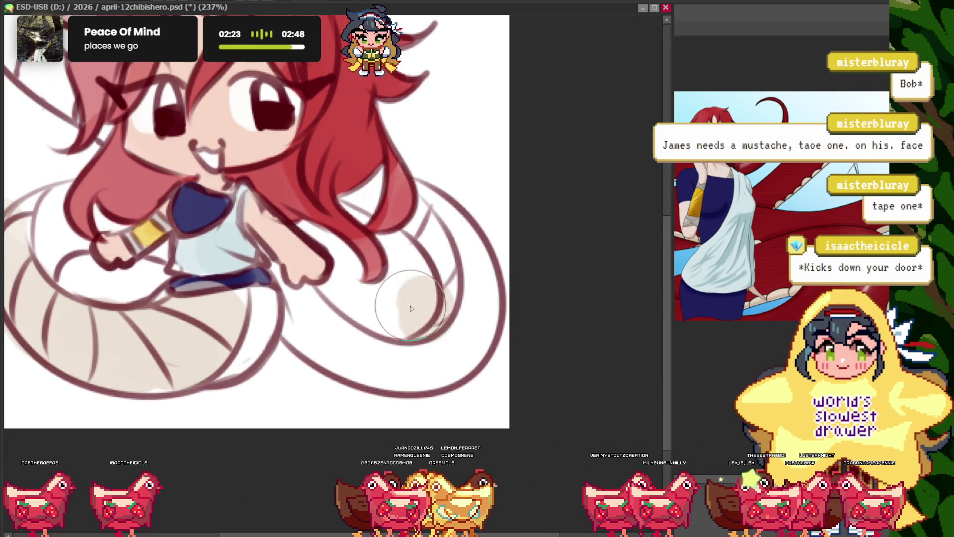
scroll(363, 206, "down", 3)
scroll(240, 256, "up", 3)
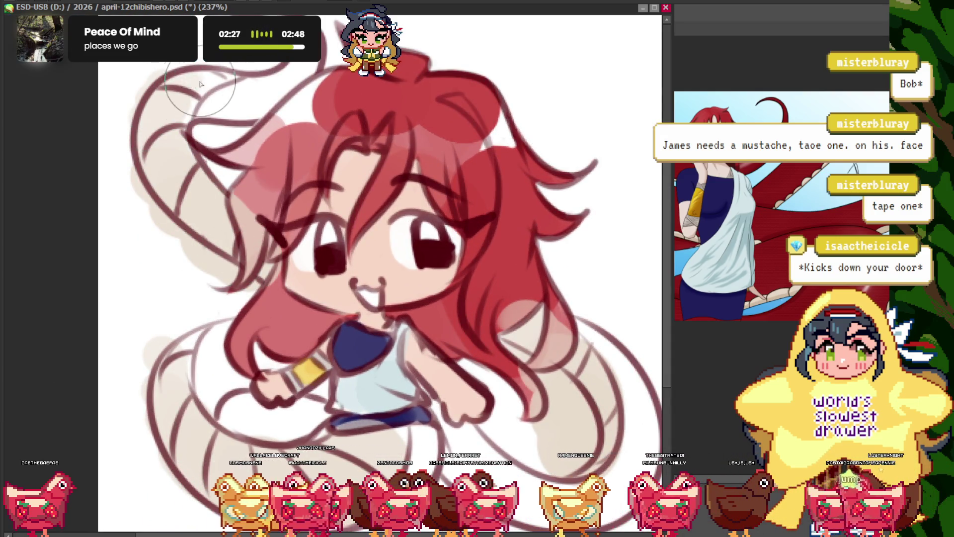
scroll(212, 73, "down", 3)
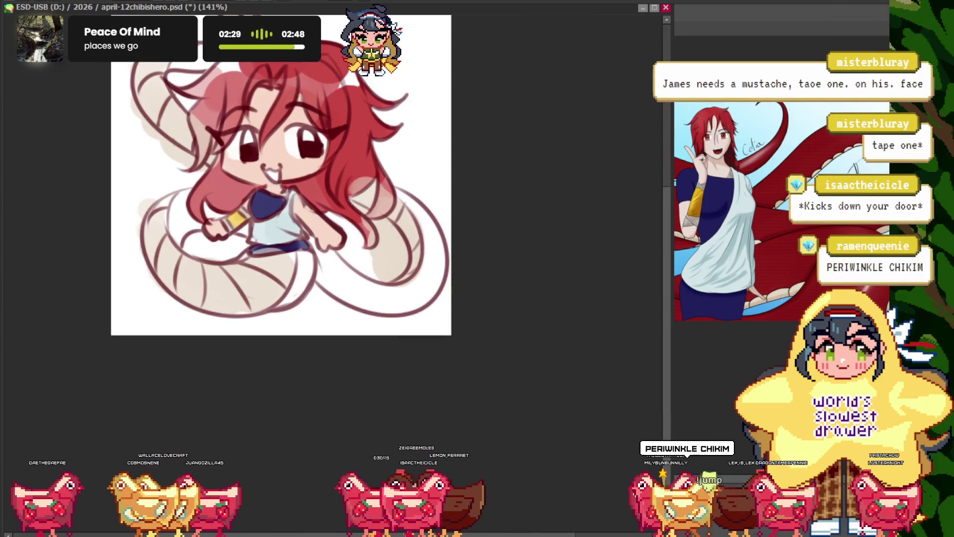
scroll(359, 231, "up", 2)
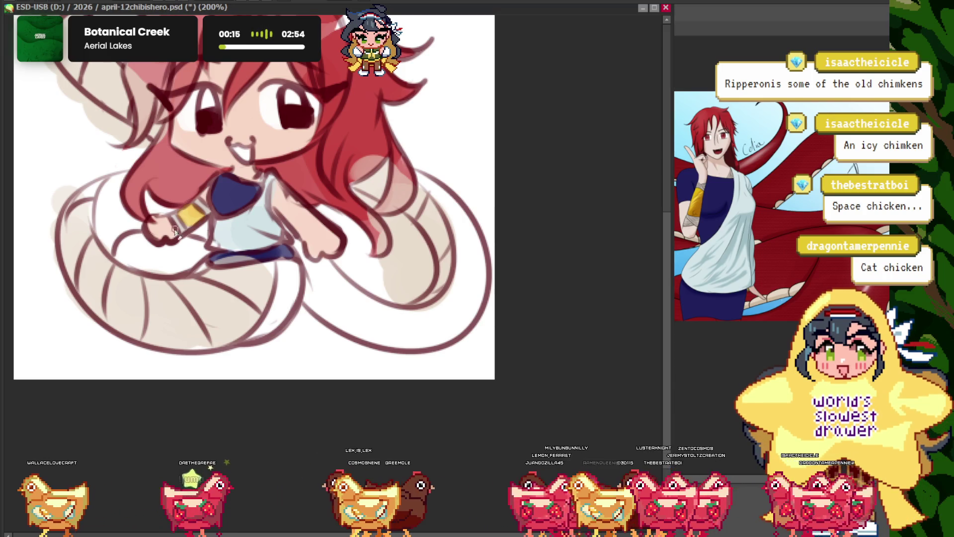
scroll(390, 323, "down", 2)
scroll(393, 206, "up", 5)
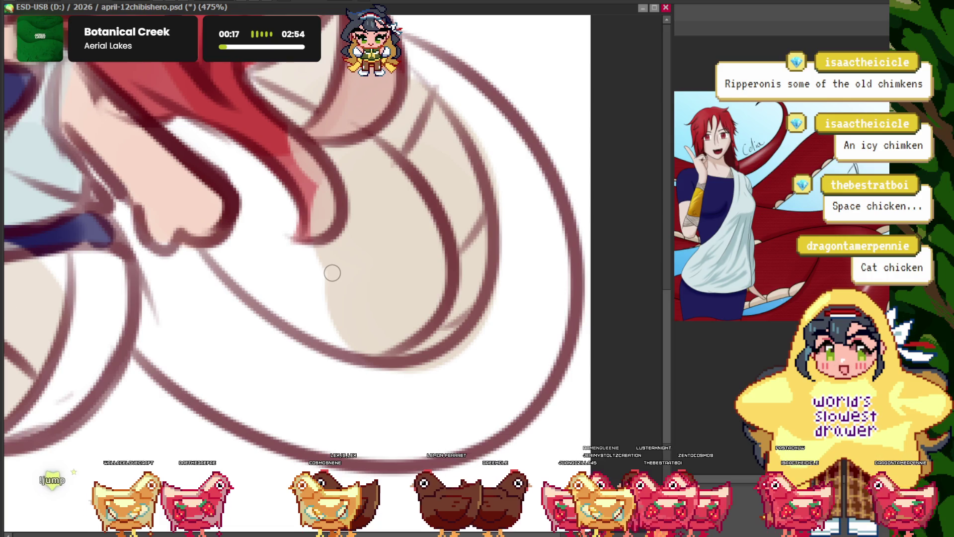
- Enlarge the brush with ] and paint white over the stray beige below the hair
key("bracketright")
key("bracketright")
key("bracketright")
left_click_drag(323, 301, 304, 188)
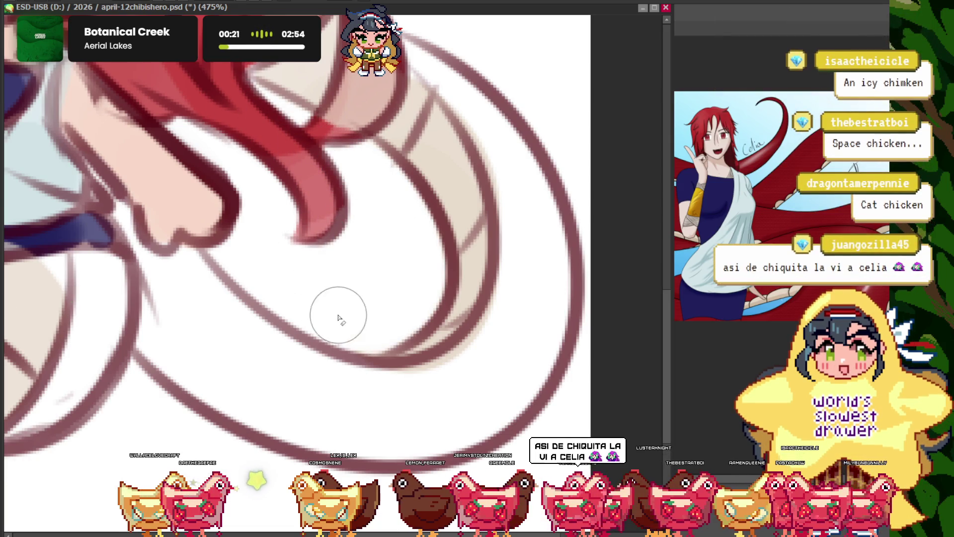
scroll(336, 218, "up", 2)
scroll(265, 150, "up", 1)
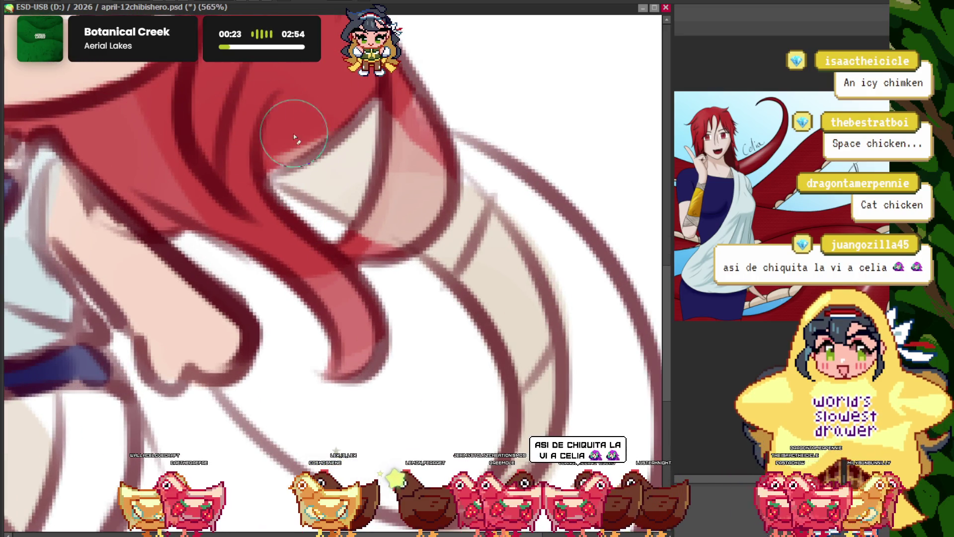
- Redraw the hair's edge over the tail with a dark red line
left_click_drag(381, 82, 373, 233)
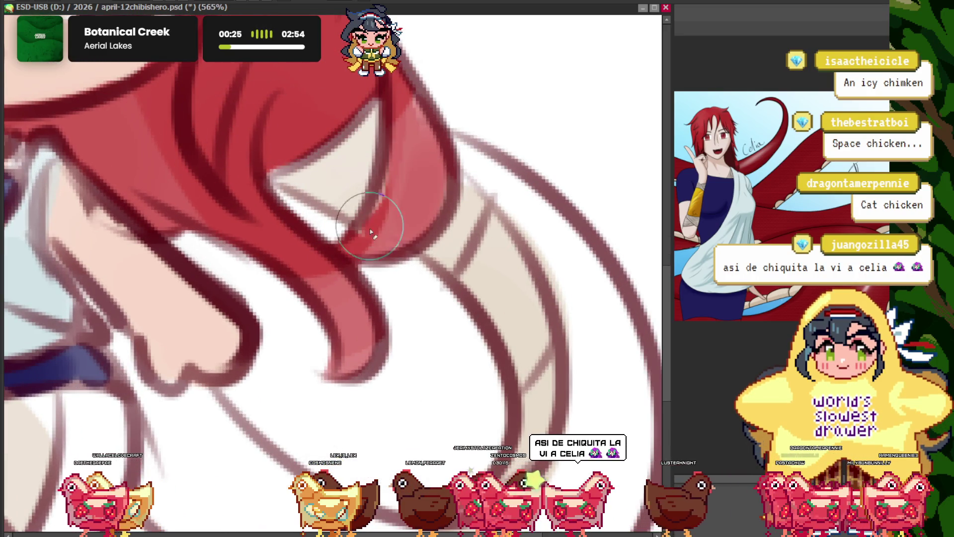
scroll(421, 141, "down", 3)
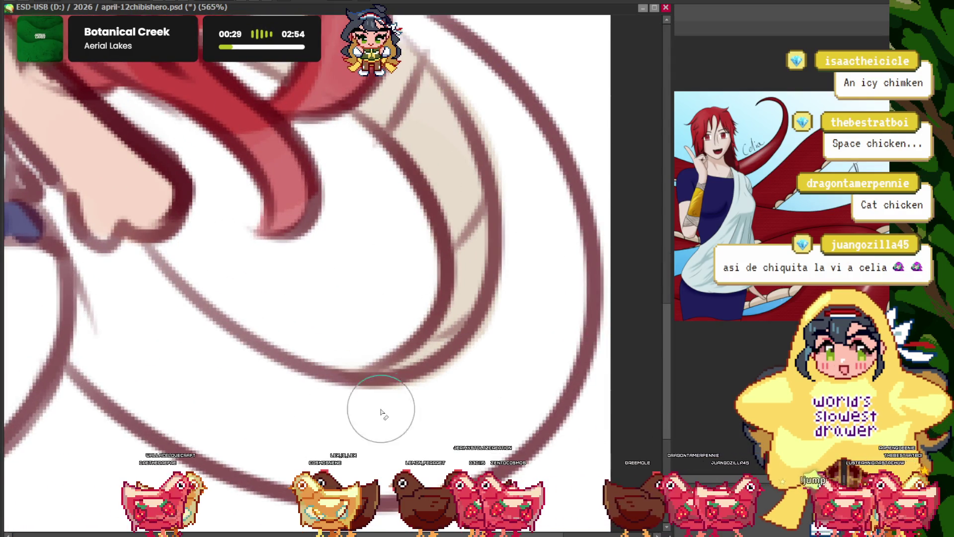
scroll(528, 244, "down", 5)
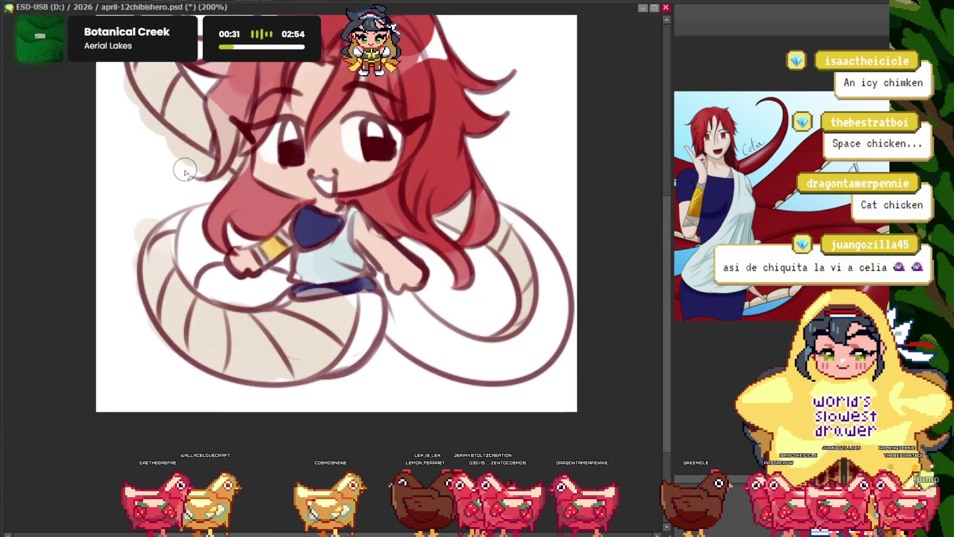
scroll(383, 304, "up", 5)
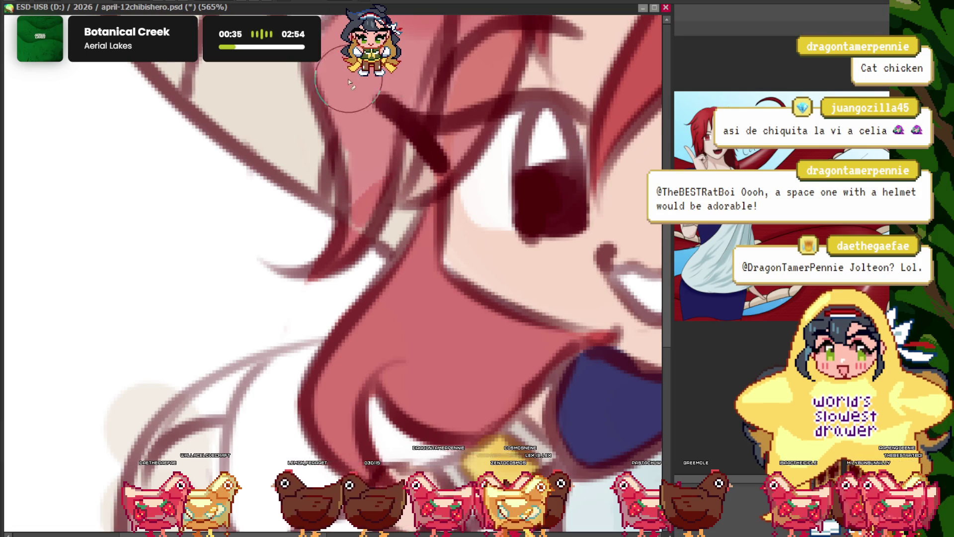
scroll(424, 173, "down", 5)
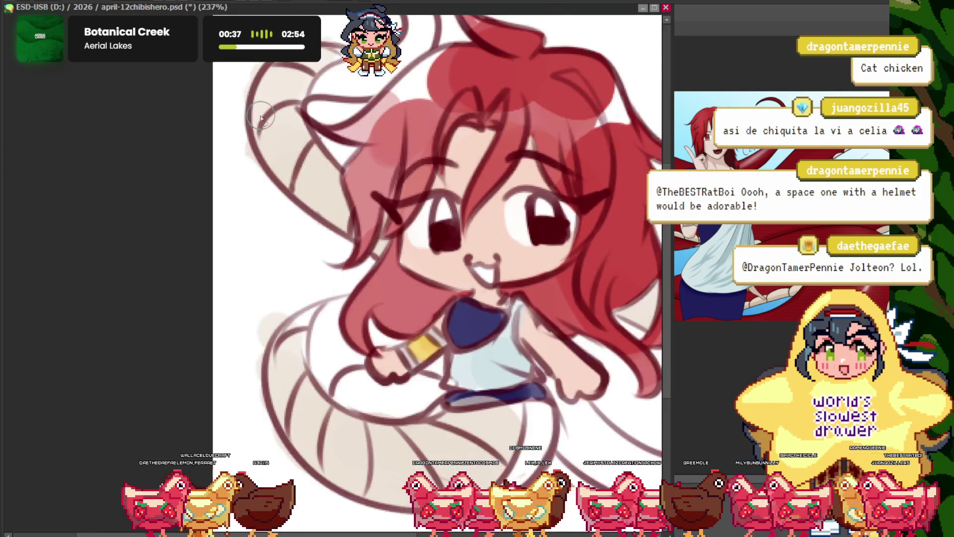
scroll(240, 82, "up", 4)
scroll(239, 177, "down", 4)
scroll(268, 144, "up", 5)
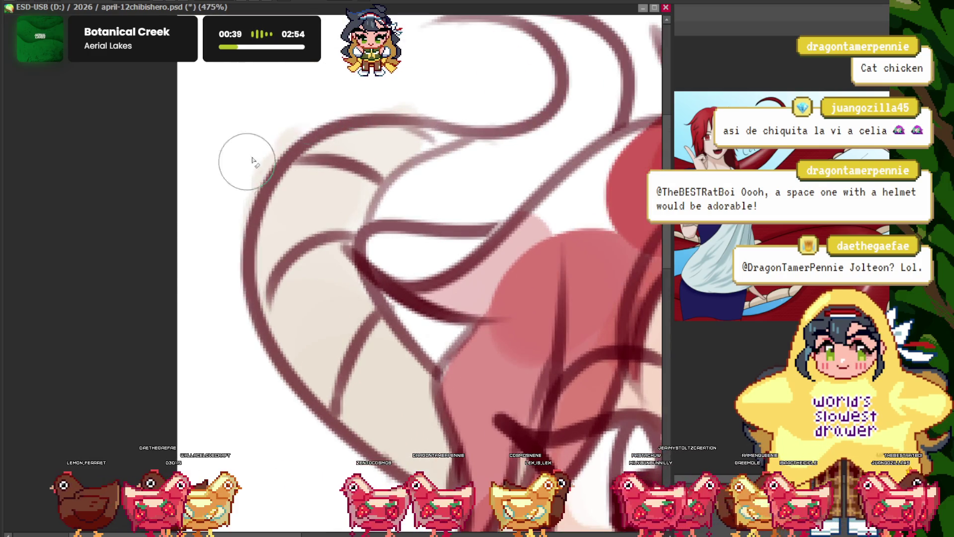
scroll(270, 128, "down", 5)
scroll(320, 132, "up", 3)
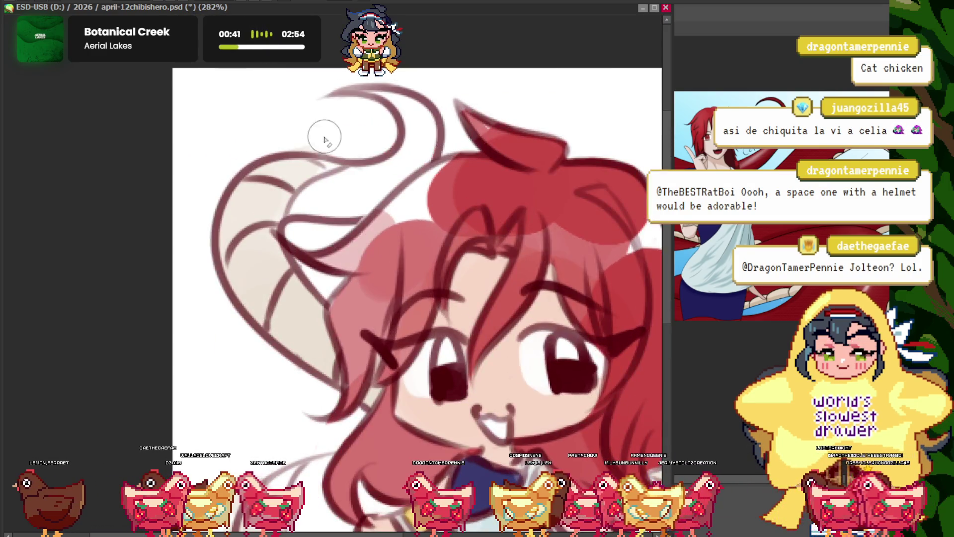
scroll(285, 77, "down", 1)
scroll(285, 77, "down", 1)
scroll(305, 204, "up", 1)
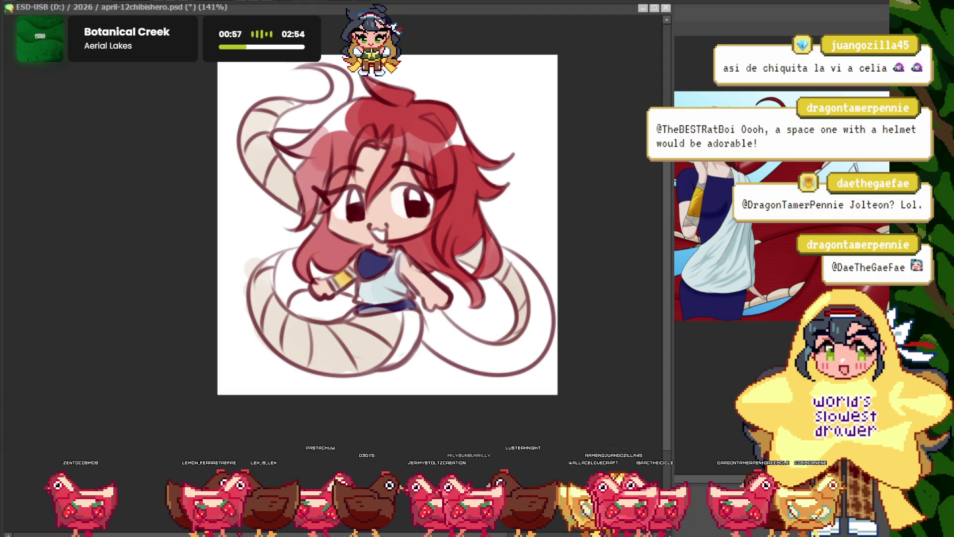
scroll(269, 286, "up", 5)
scroll(256, 207, "down", 2)
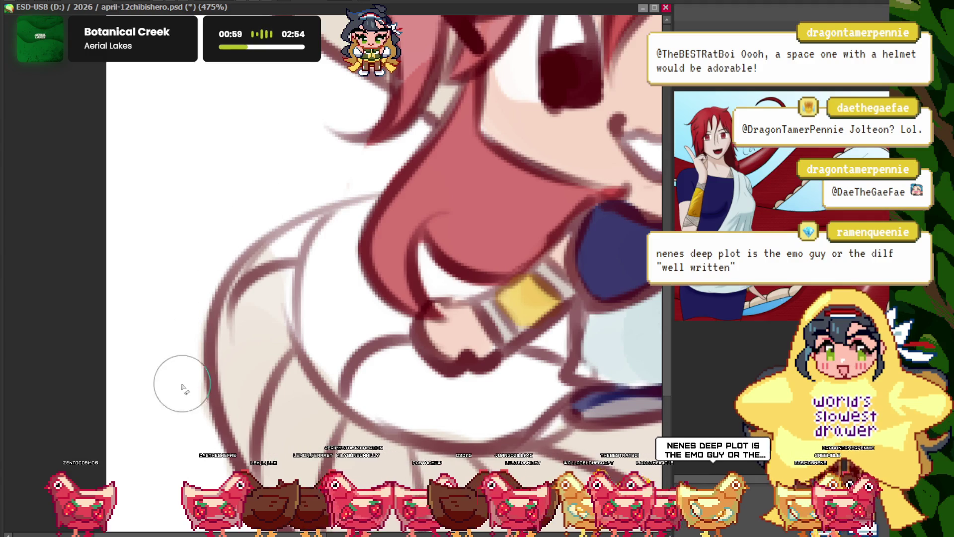
scroll(219, 228, "down", 2)
scroll(199, 221, "up", 1)
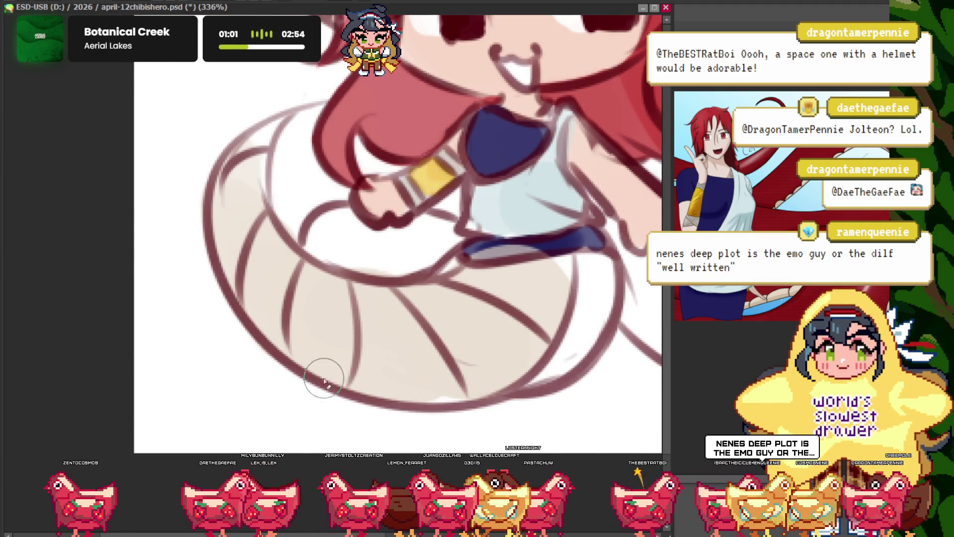
scroll(260, 283, "down", 2)
scroll(261, 283, "down", 1)
scroll(291, 287, "up", 3)
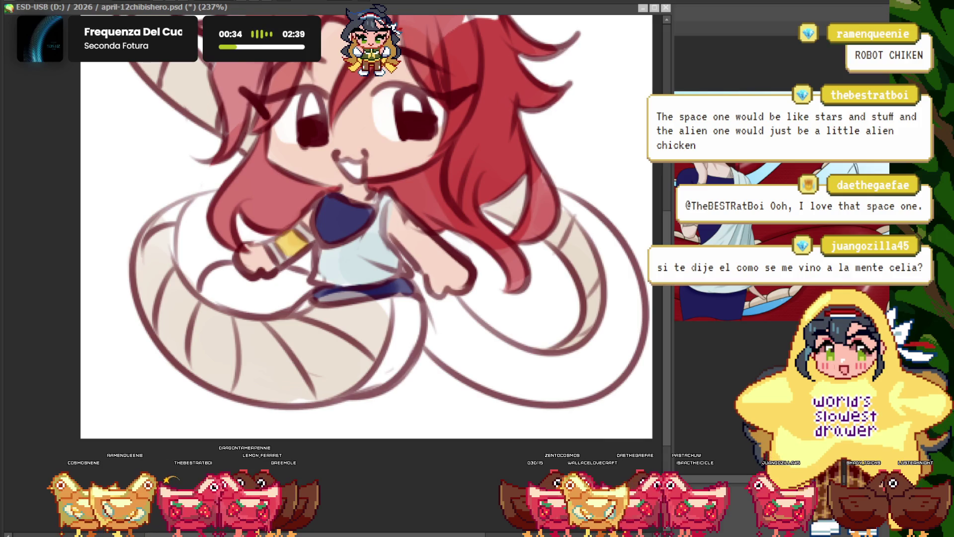
- Zoom out to view the chibi with pale-blue shirt, navy top and belt, yellow wristband, beige tail
scroll(318, 224, "down", 1)
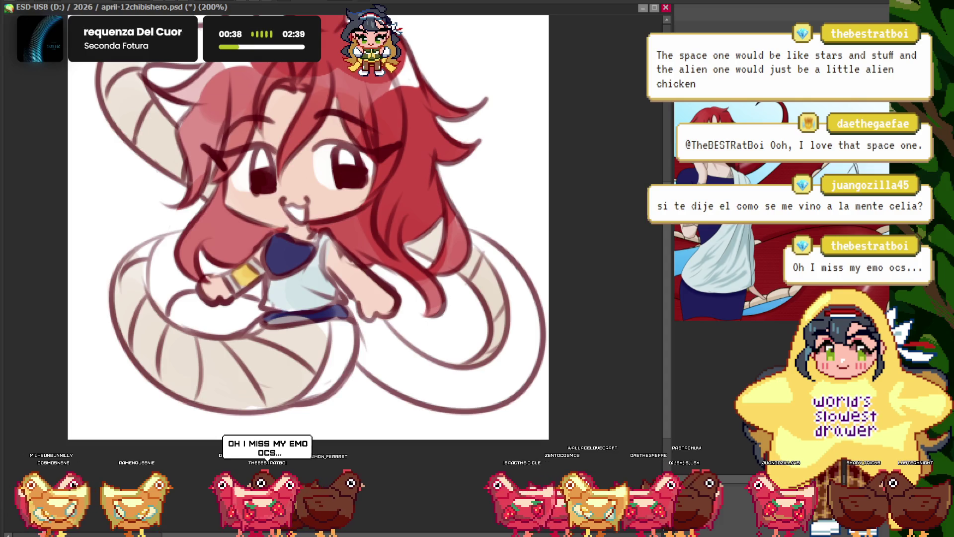
- Move the NewCanvas5 blue-haired boy artwork to the right side and shrink its view
left_click_drag(133, 103, 457, 148)
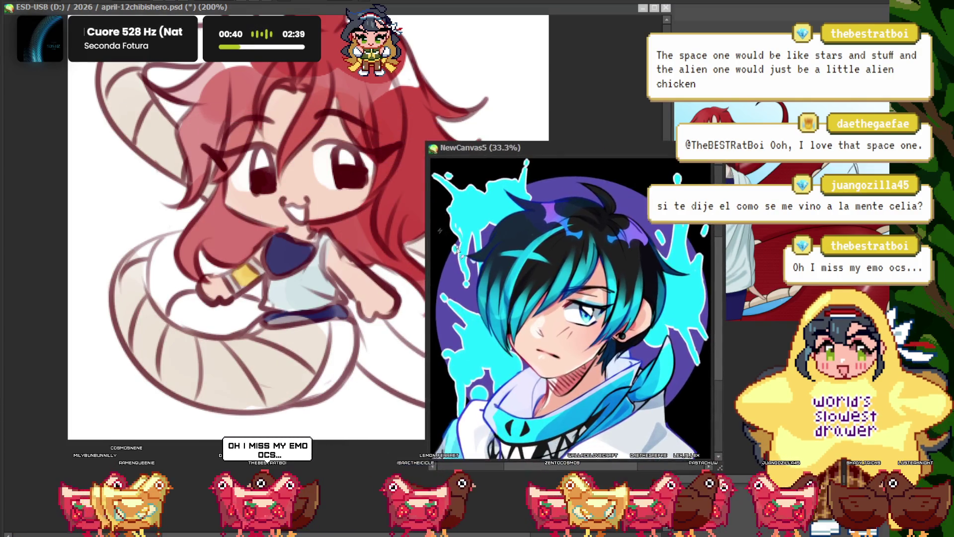
scroll(453, 250, "up", 2)
scroll(479, 270, "down", 2)
scroll(472, 287, "up", 1)
scroll(472, 284, "up", 1)
scroll(457, 302, "down", 1)
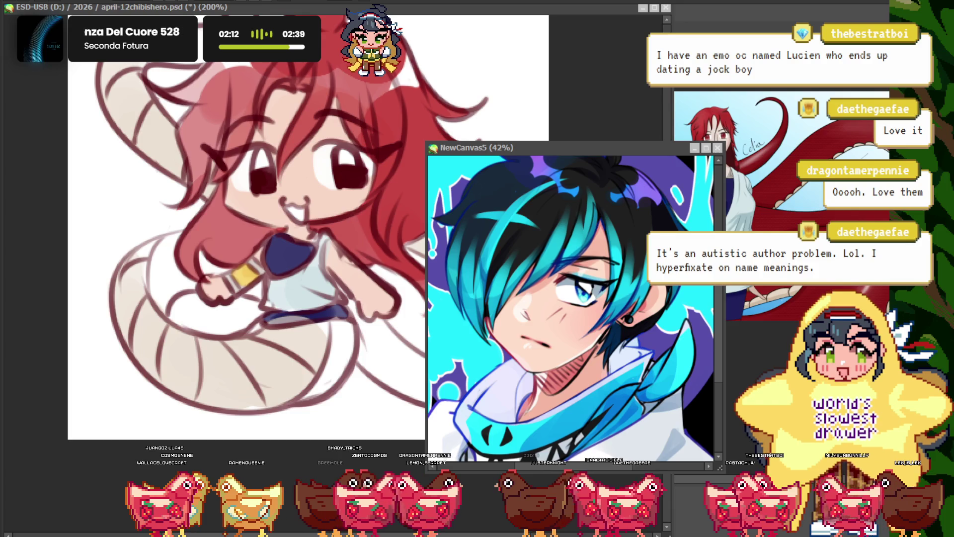
key("ctrl+minus")
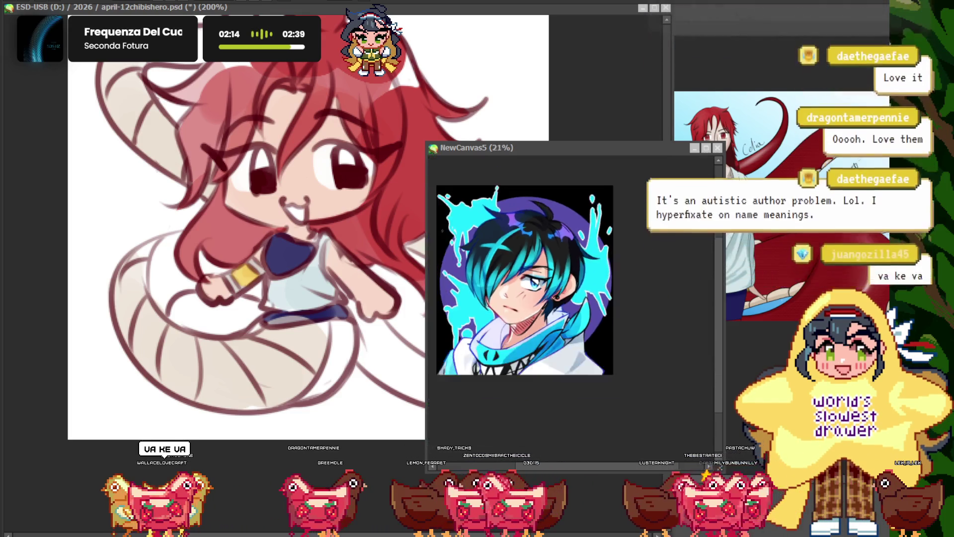
- Bring the chibi drawing in front of the NewCanvas5 artwork and zoom over it
left_click(621, 266)
scroll(415, 264, "down", 3)
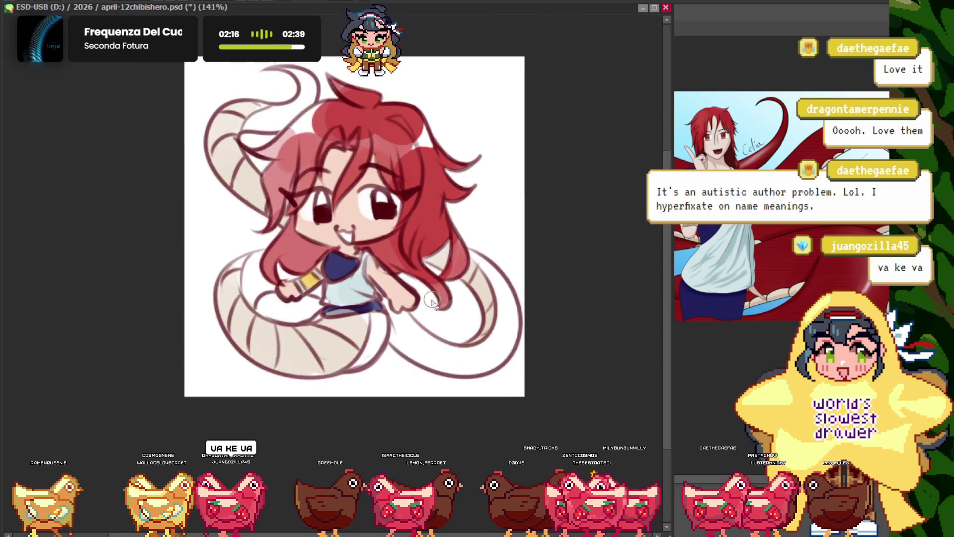
scroll(415, 264, "up", 4)
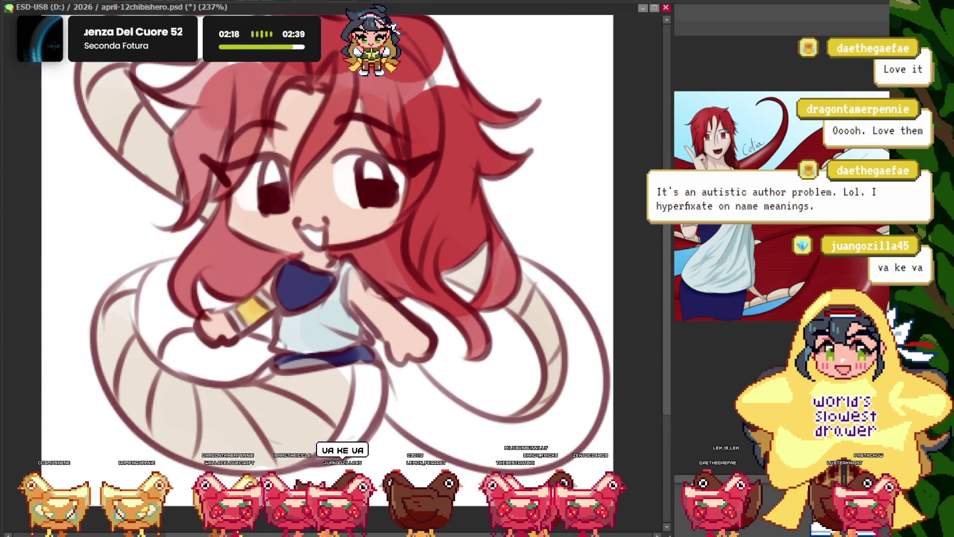
scroll(271, 366, "up", 2)
scroll(271, 366, "up", 2)
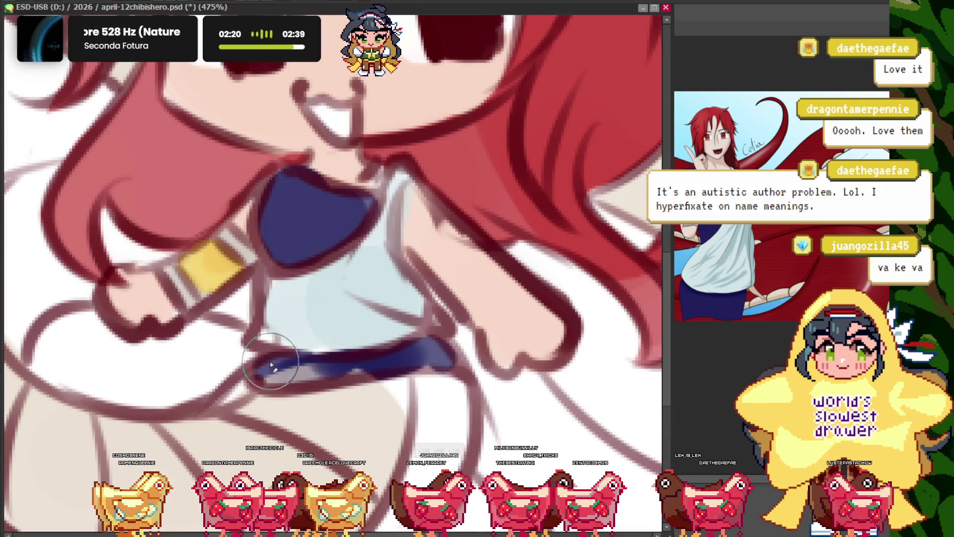
scroll(288, 366, "down", 5)
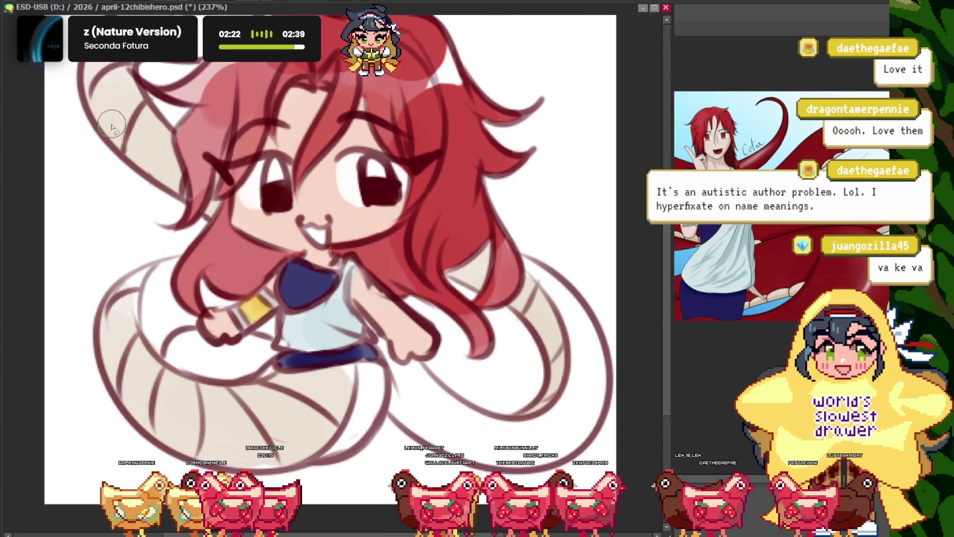
scroll(264, 294, "up", 2)
scroll(264, 294, "down", 3)
scroll(510, 239, "up", 1)
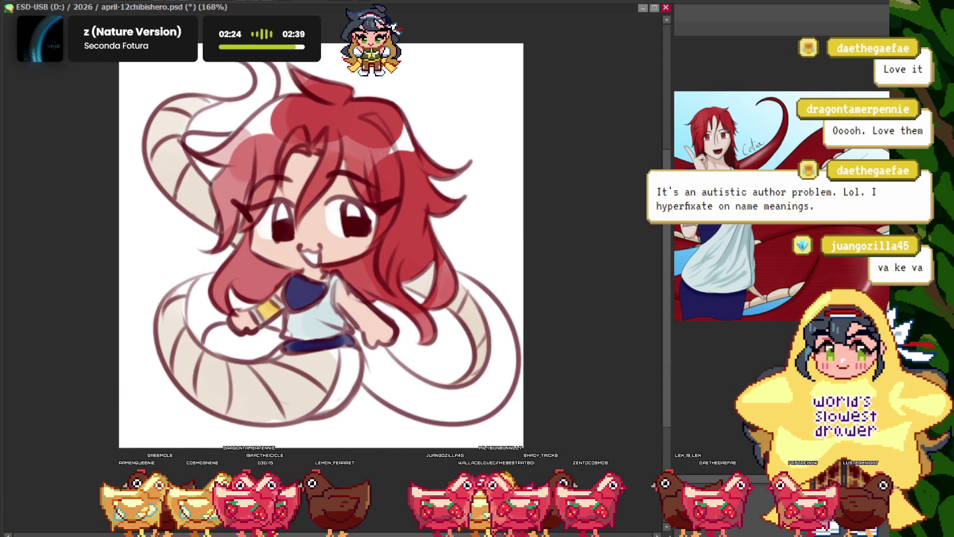
- Compare with the tentacle reference twice, then redo with Ctrl+Y to restore the beige tail fill
left_click(712, 304)
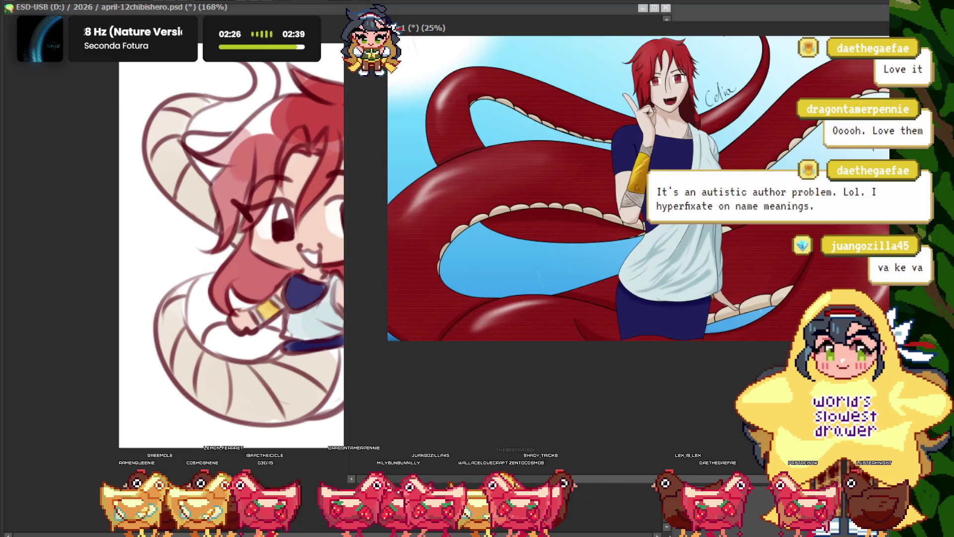
left_click(94, 154)
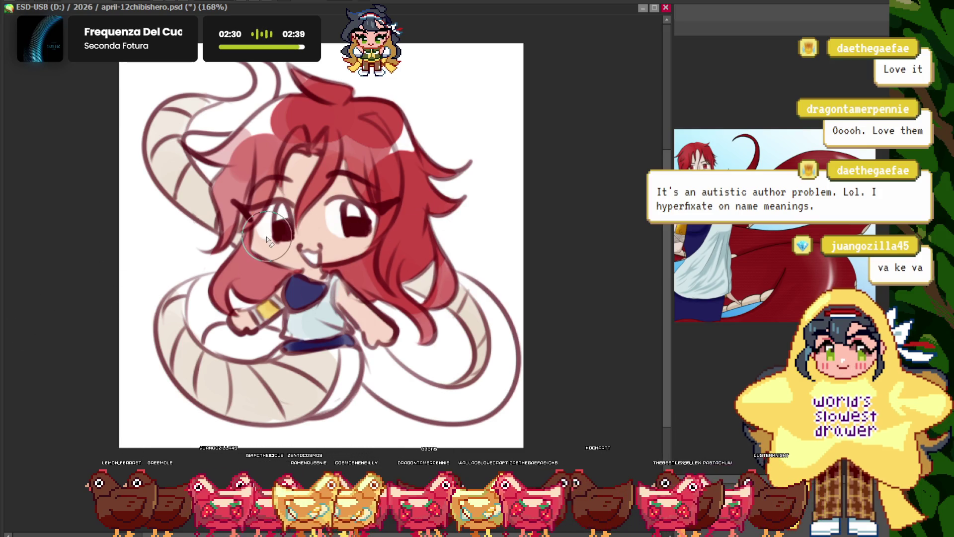
left_click(692, 256)
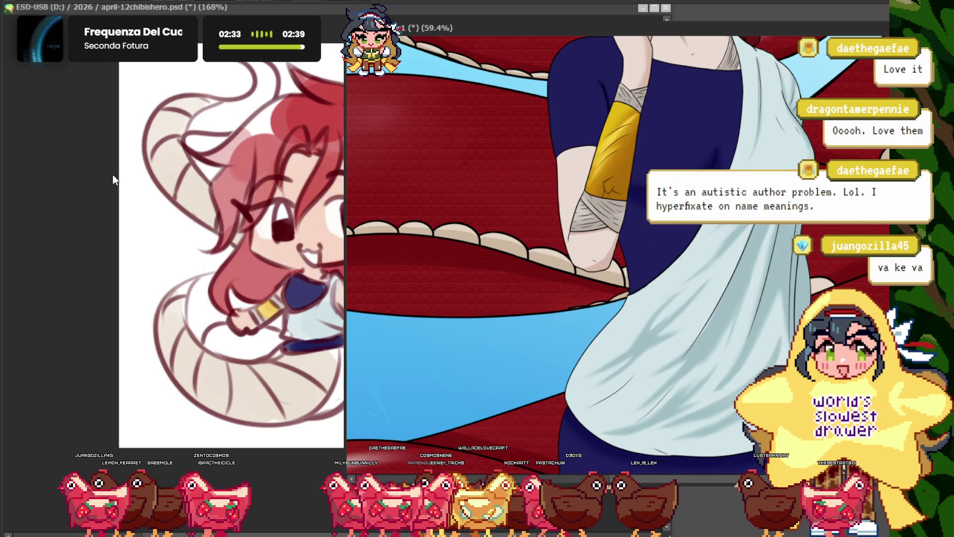
left_click(114, 179)
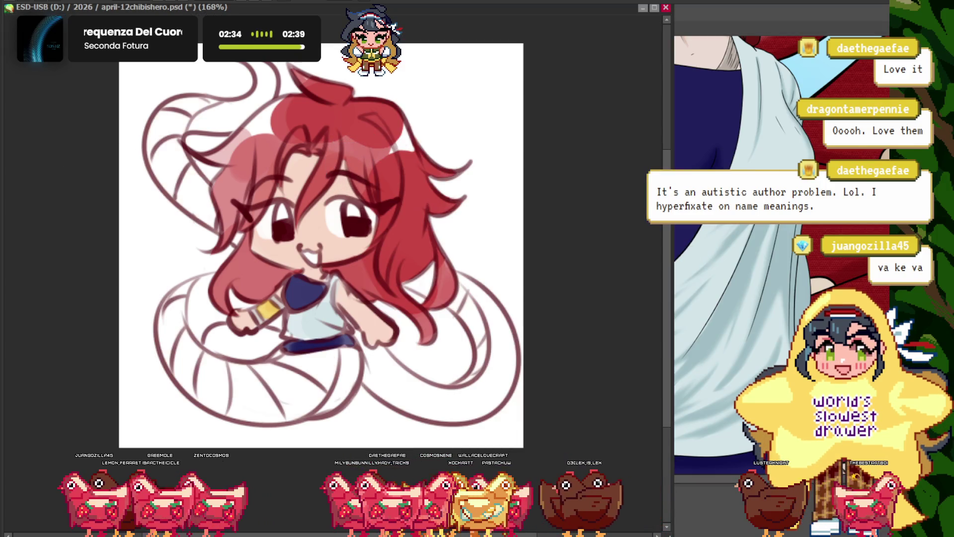
key("ctrl+y")
key("ctrl+y")
key("ctrl+y")
- Zoom in on the arms and brush pale-blue sleeves down to the fists with a cuff line
scroll(403, 256, "up", 2)
scroll(403, 256, "up", 2)
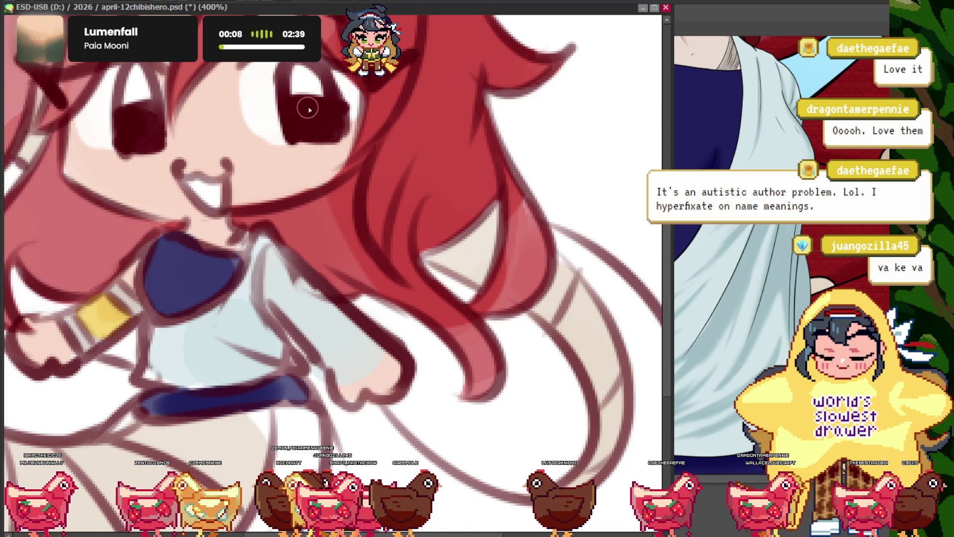
scroll(342, 378, "up", 1)
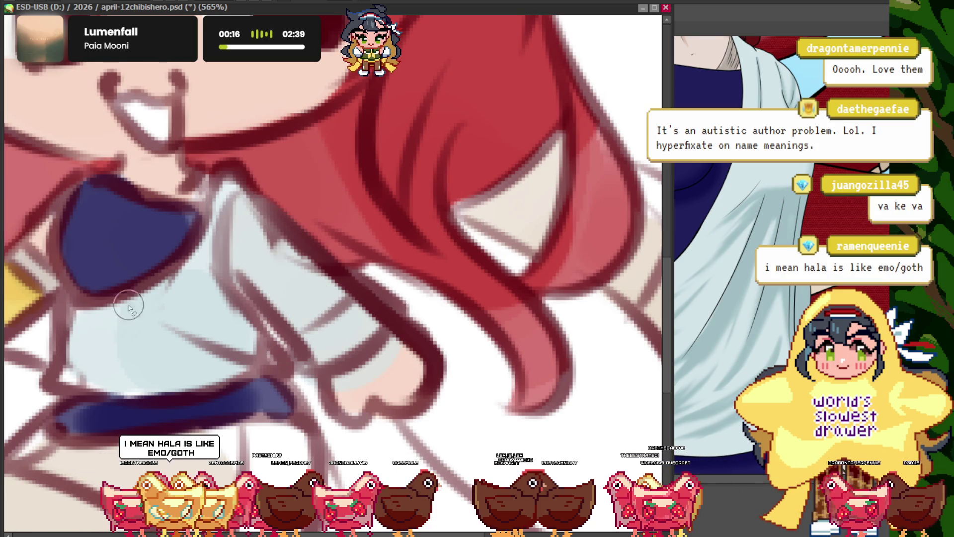
scroll(361, 292, "up", 1)
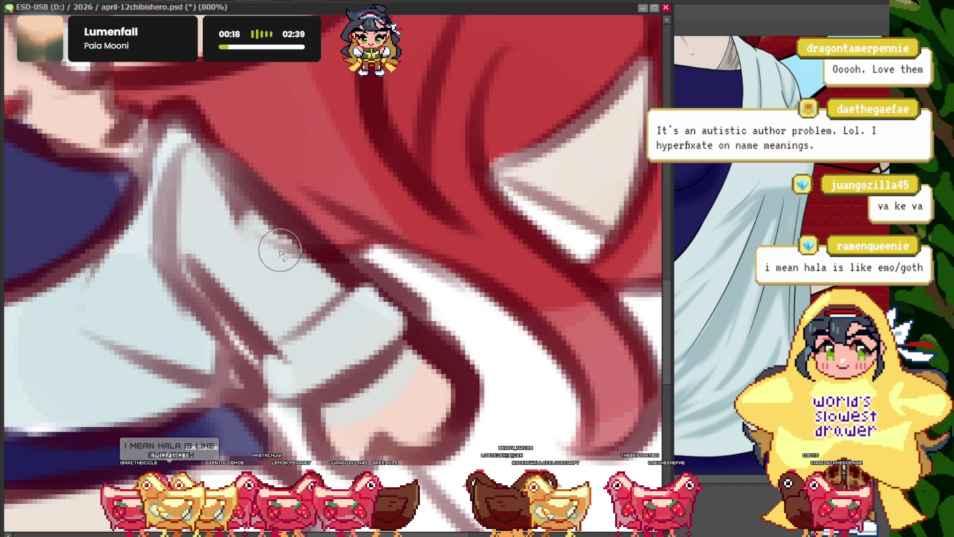
scroll(260, 255, "down", 2)
scroll(261, 255, "up", 2)
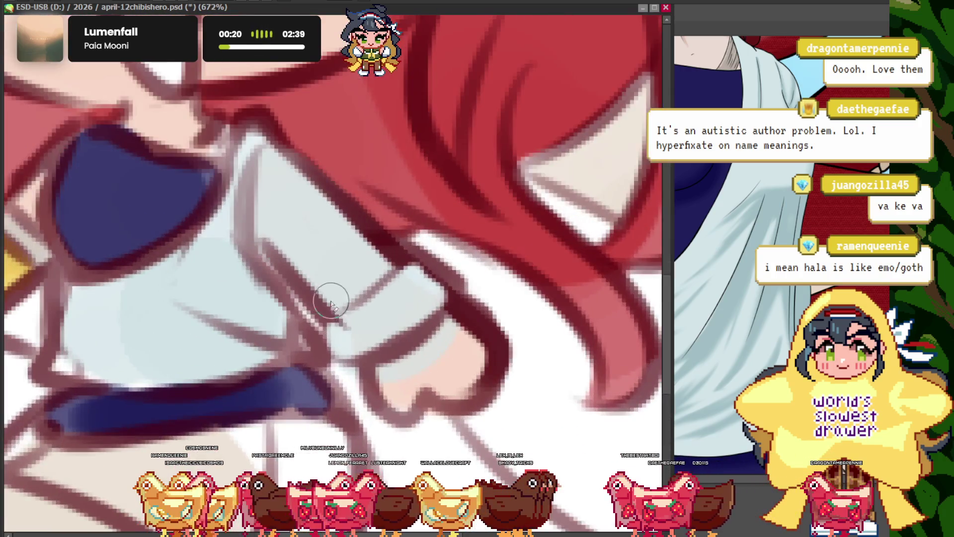
scroll(283, 252, "down", 4)
scroll(330, 299, "down", 3)
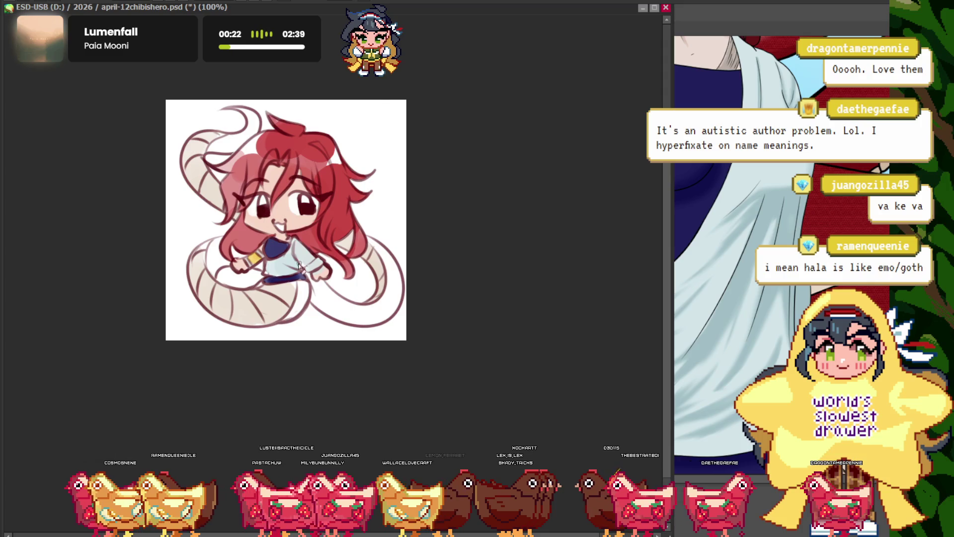
scroll(299, 266, "up", 2)
scroll(299, 266, "up", 2)
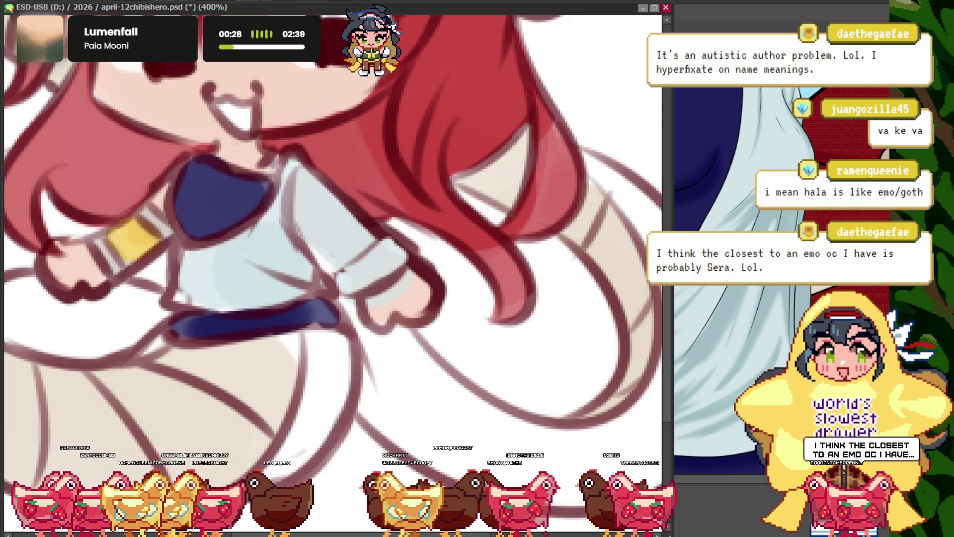
scroll(353, 276, "up", 3)
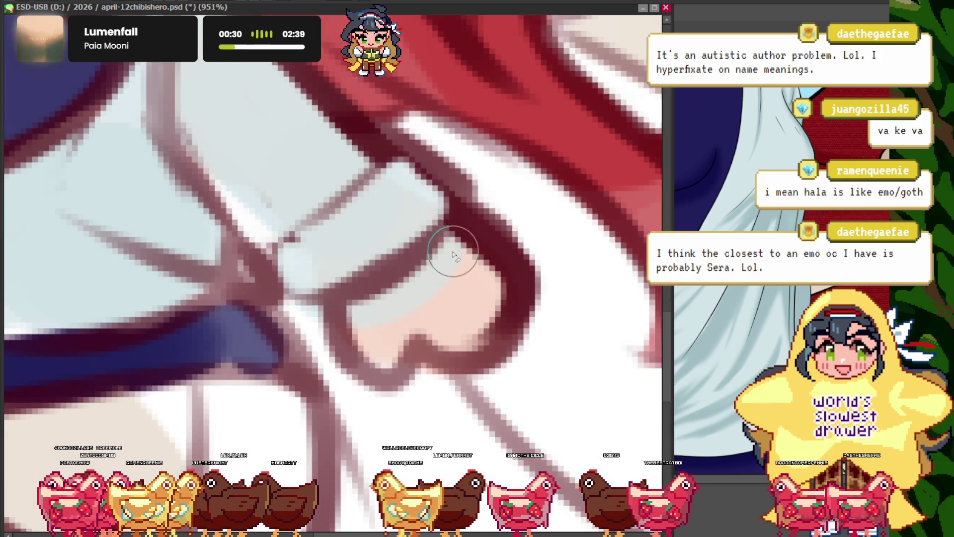
- Zoom back out to 100% to view the whole chibi
scroll(305, 321, "down", 3)
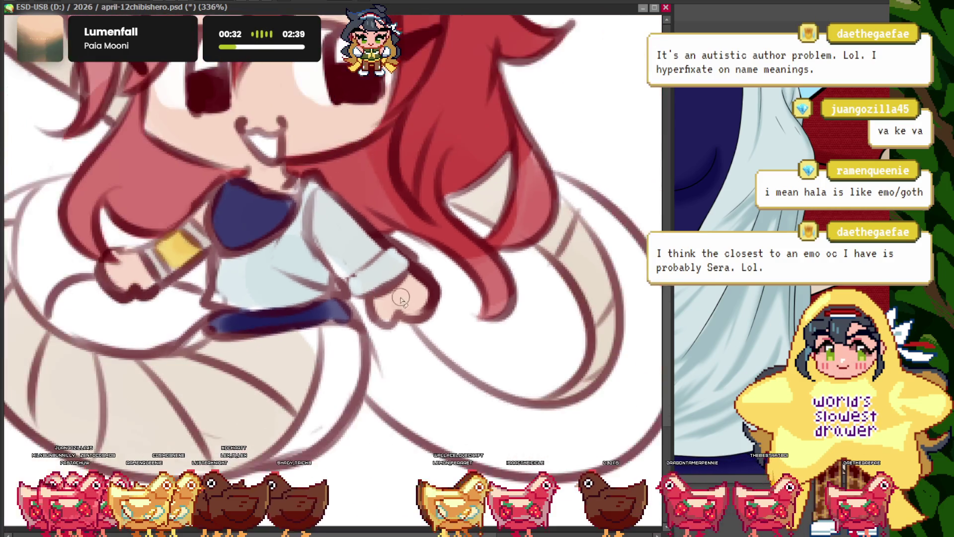
scroll(318, 273, "down", 1)
scroll(329, 225, "down", 2)
scroll(330, 224, "down", 1)
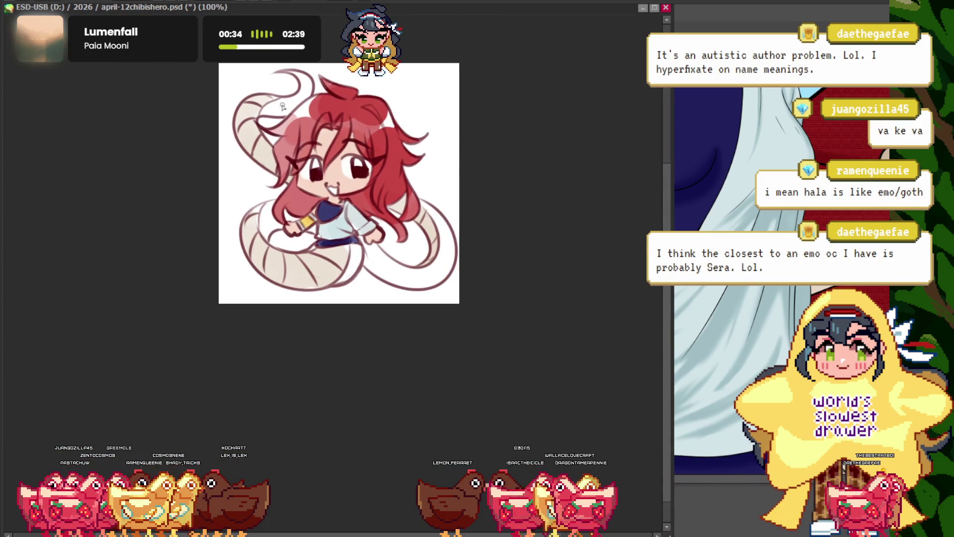
left_click(753, 319)
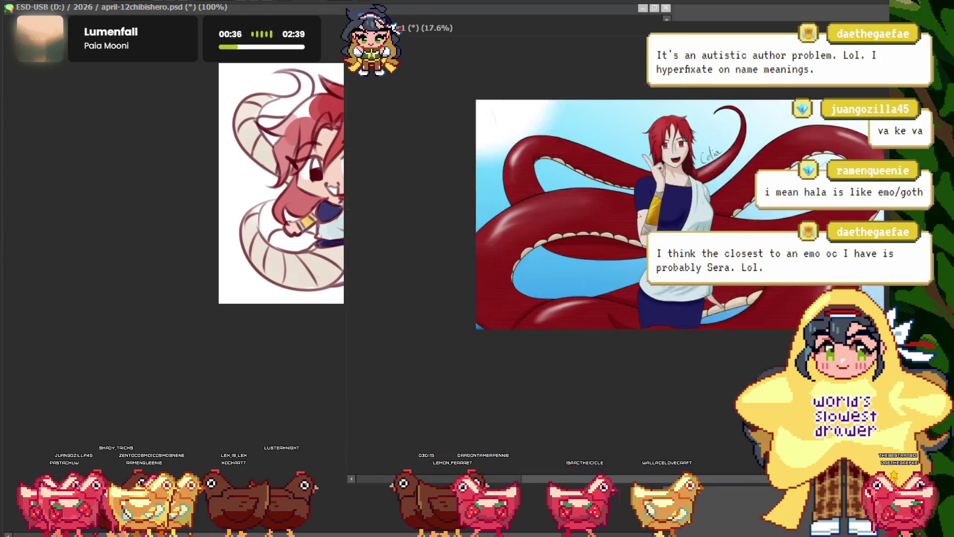
left_click_drag(753, 319, 503, 195)
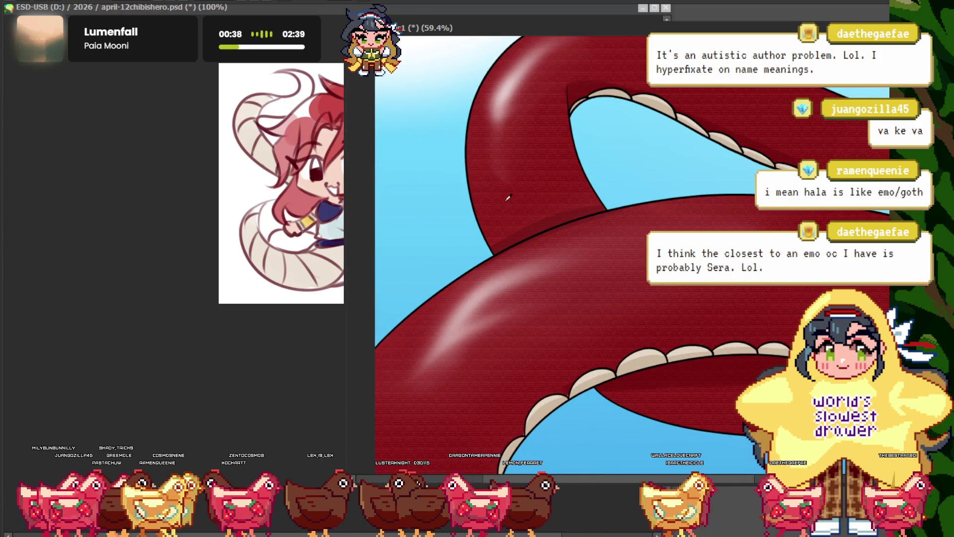
left_click(212, 151)
scroll(374, 148, "up", 1)
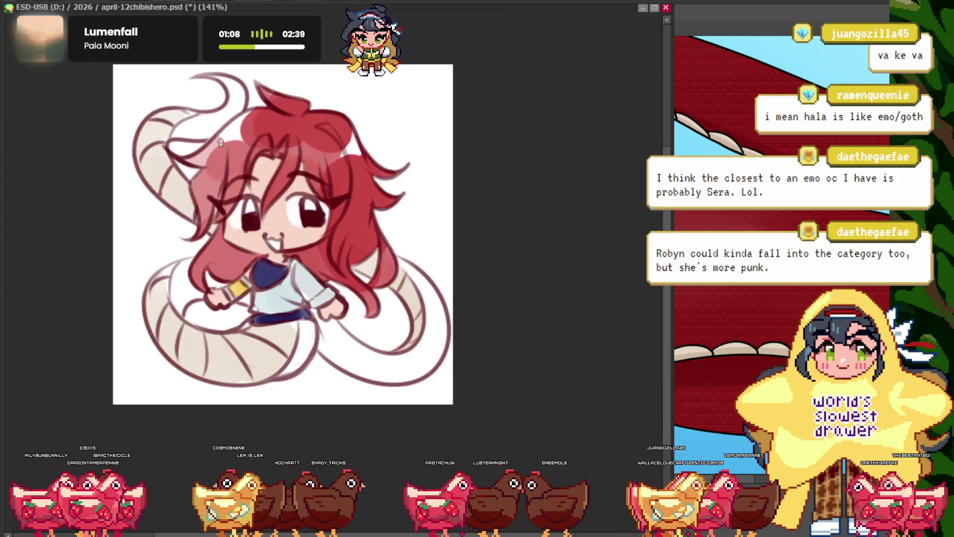
scroll(267, 105, "up", 2)
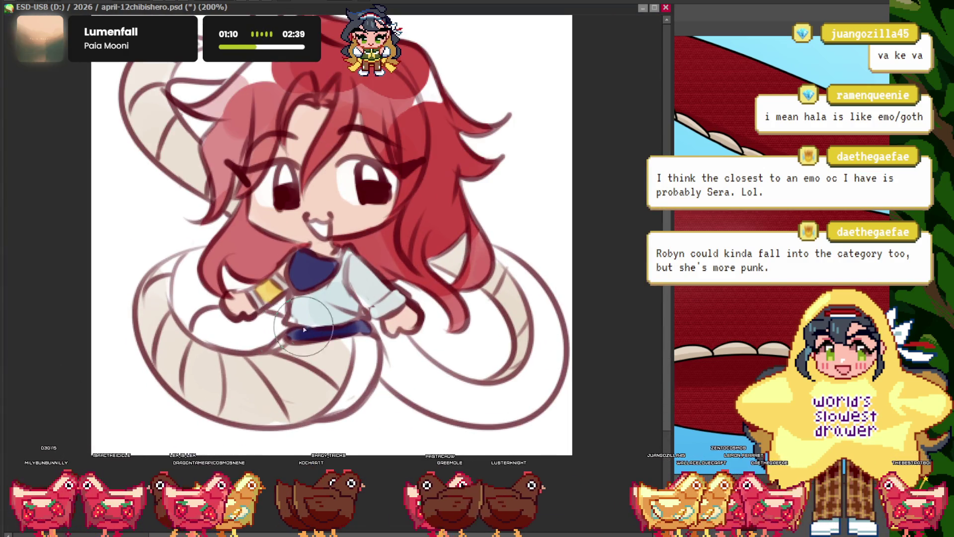
scroll(304, 329, "up", 2)
scroll(341, 341, "up", 2)
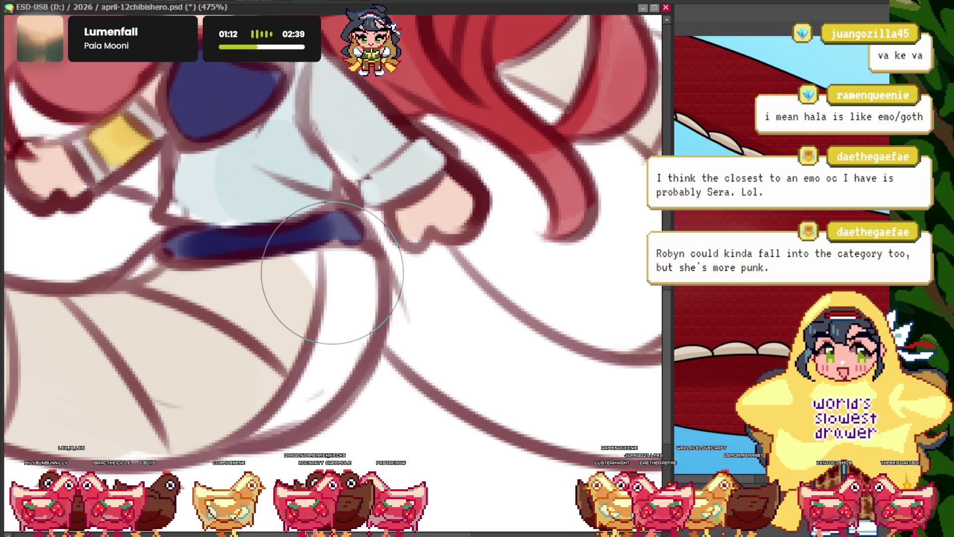
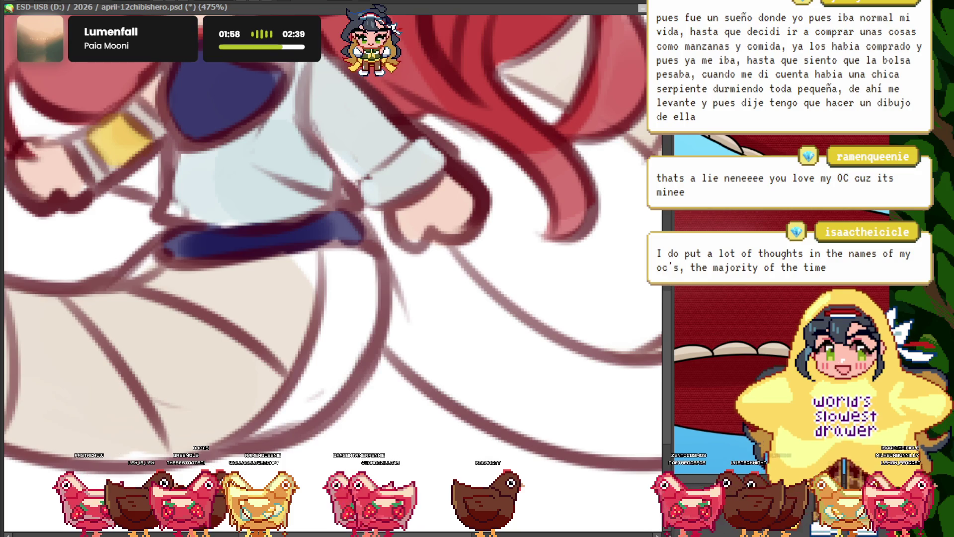
- Paint dark red tail strokes from the hair down and coiling around the girl's hand
left_click_drag(348, 249, 343, 246)
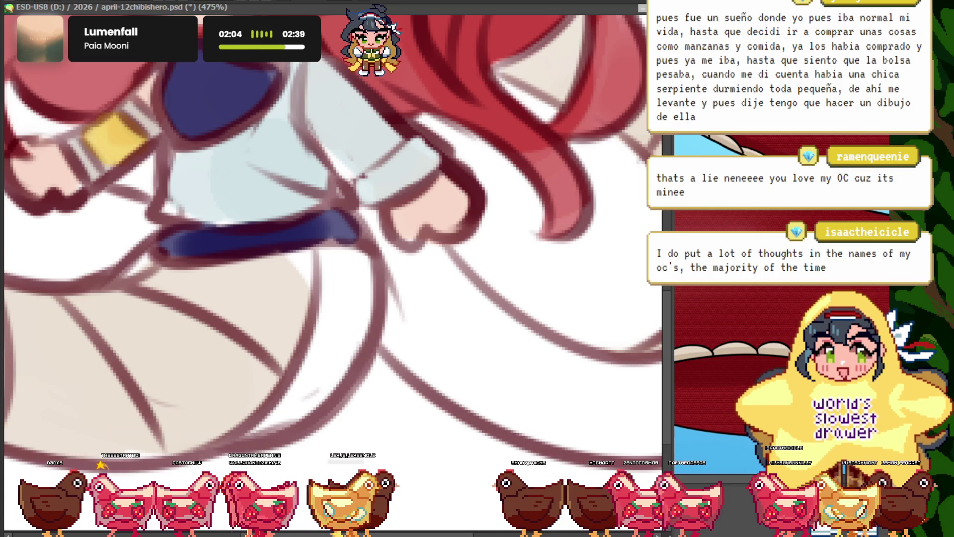
scroll(333, 231, "down", 3)
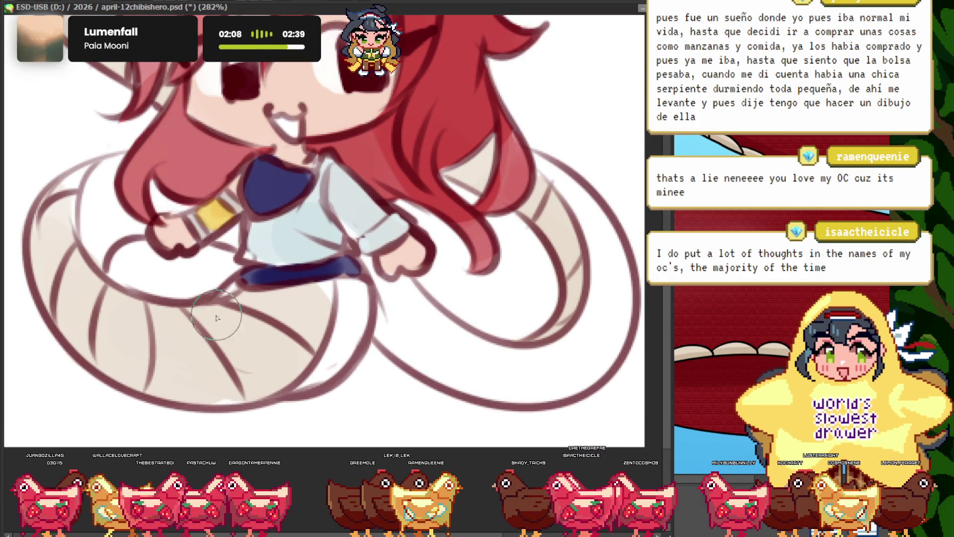
scroll(334, 313, "up", 2)
scroll(350, 294, "up", 2)
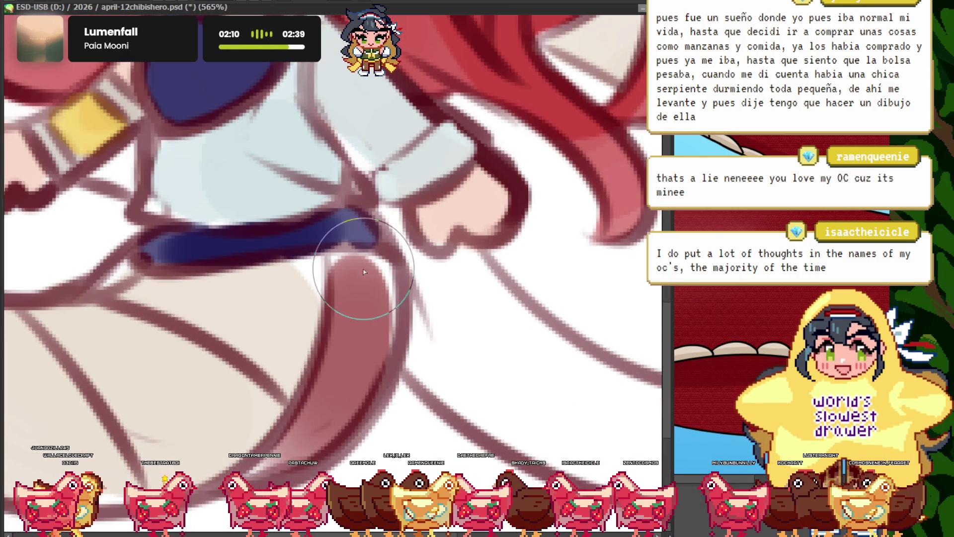
scroll(364, 272, "down", 3)
scroll(193, 296, "up", 2)
scroll(256, 323, "down", 3)
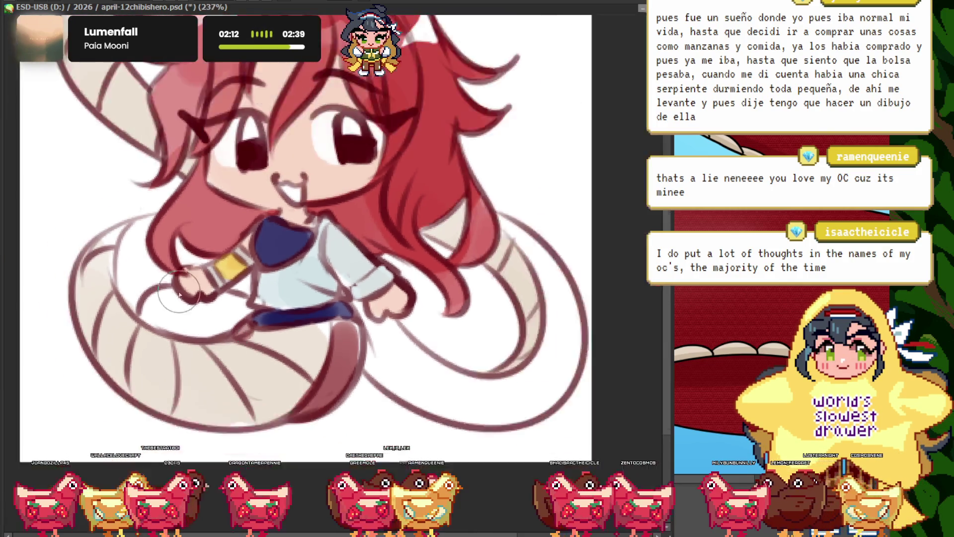
scroll(114, 276, "up", 2)
left_click_drag(138, 231, 239, 270)
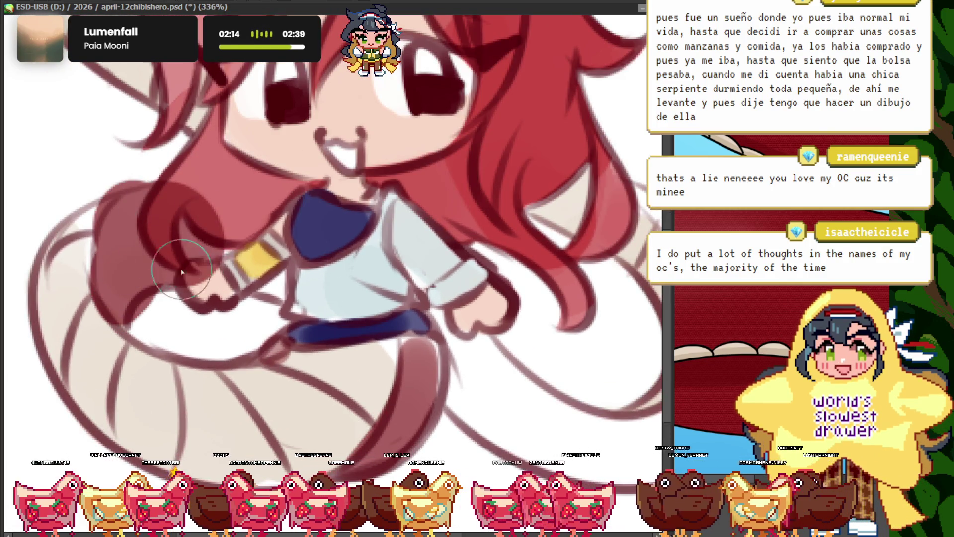
left_click_drag(130, 310, 107, 301)
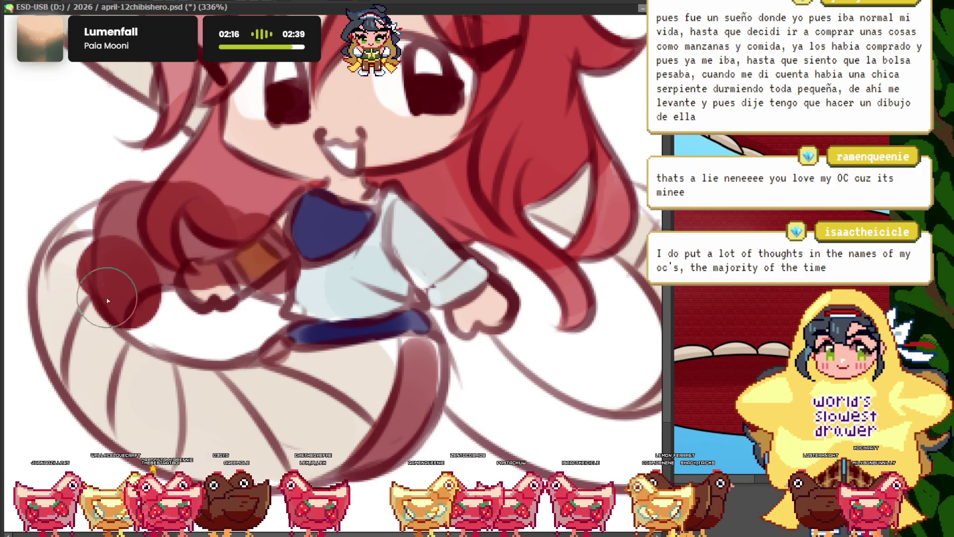
- Extend the dark red tail tip up its curve and over the horn
scroll(186, 234, "down", 2)
scroll(330, 313, "up", 2)
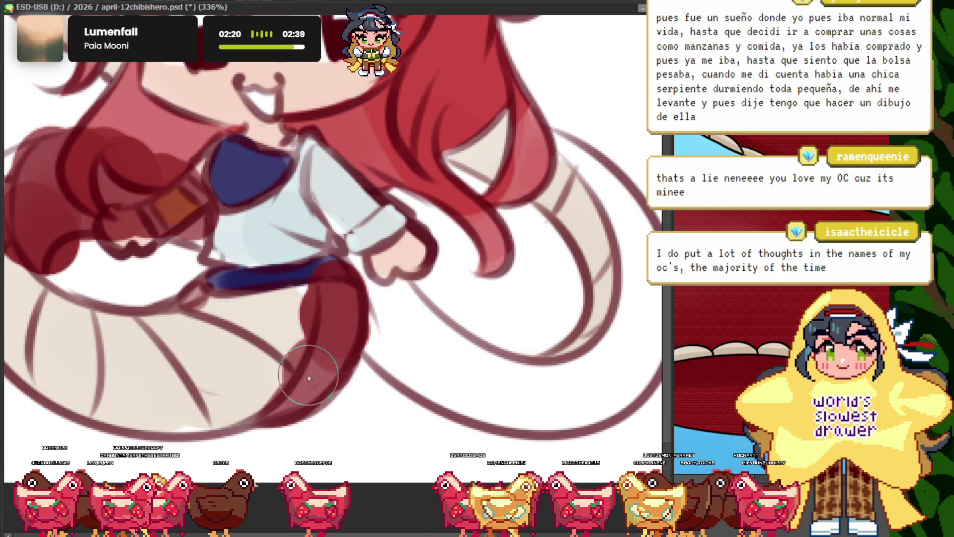
scroll(301, 310, "right", 3)
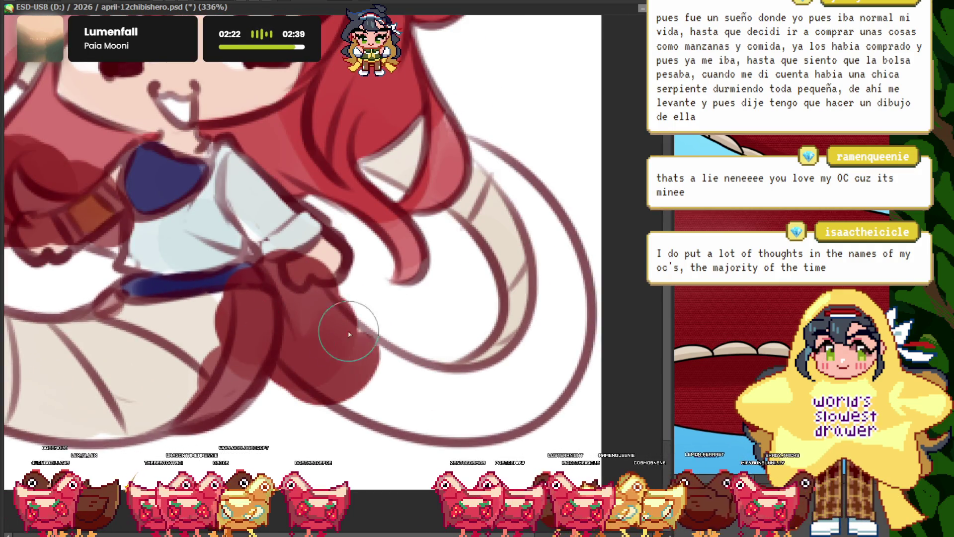
left_click_drag(484, 366, 553, 312)
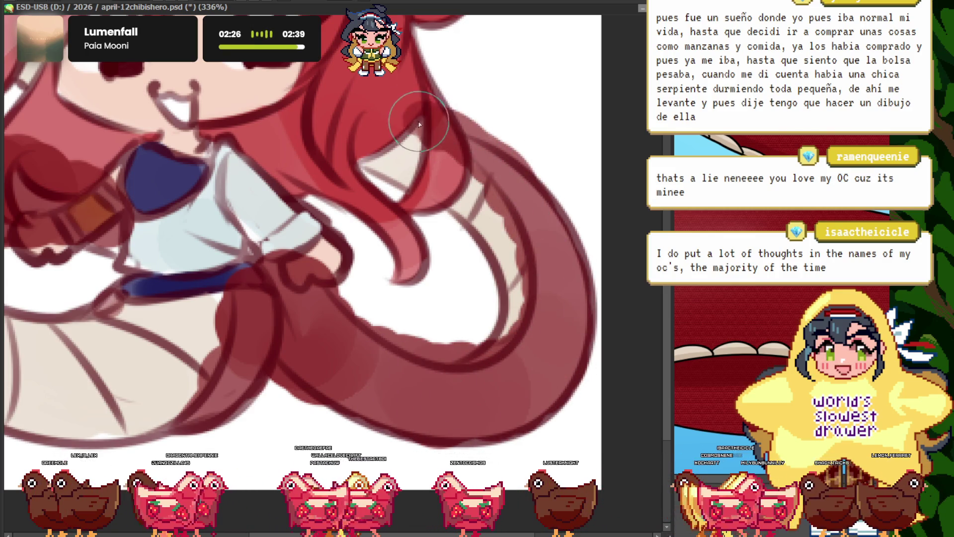
scroll(419, 124, "down", 5)
scroll(296, 259, "up", 5)
scroll(296, 259, "up", 2)
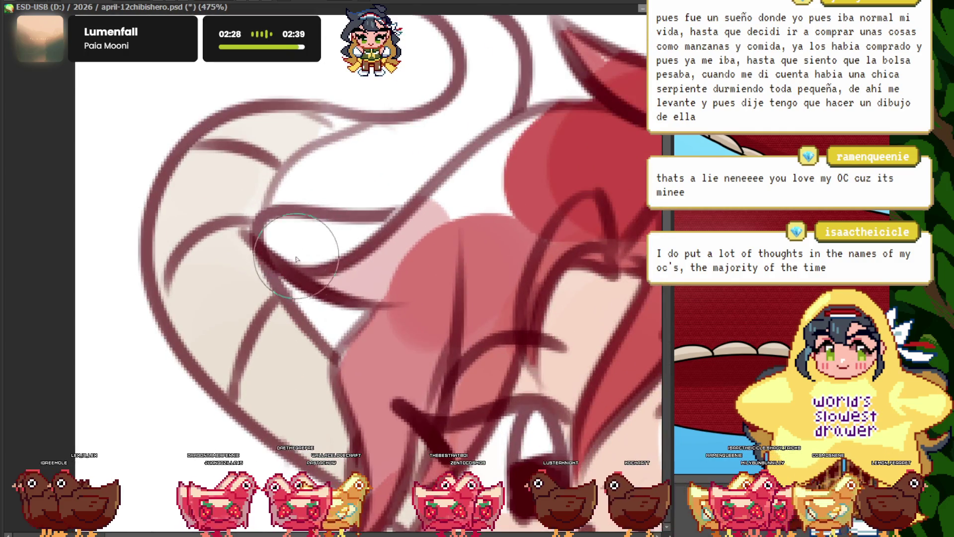
scroll(297, 259, "down", 3)
scroll(298, 223, "up", 3)
left_click_drag(298, 223, 319, 190)
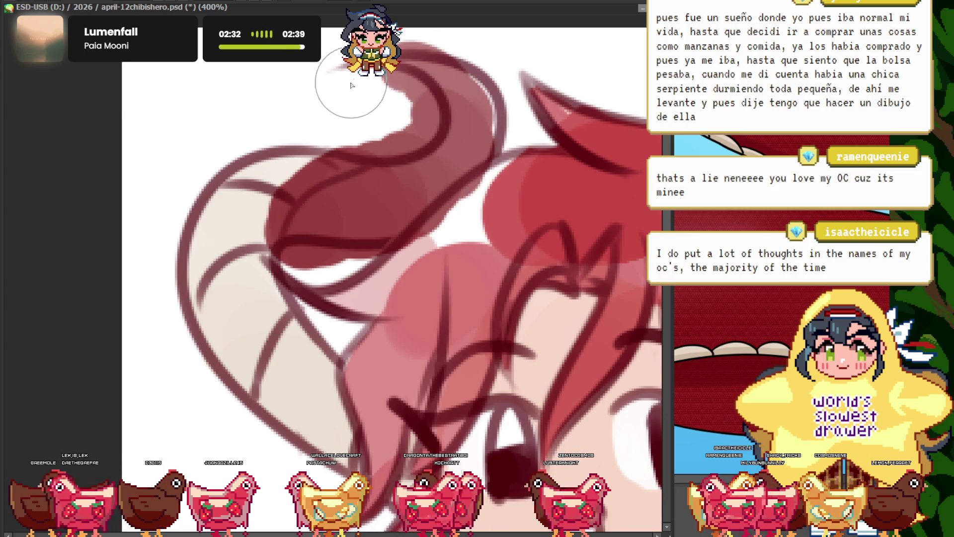
scroll(428, 118, "down", 3)
scroll(427, 65, "up", 2)
scroll(289, 106, "down", 4)
scroll(288, 105, "up", 3)
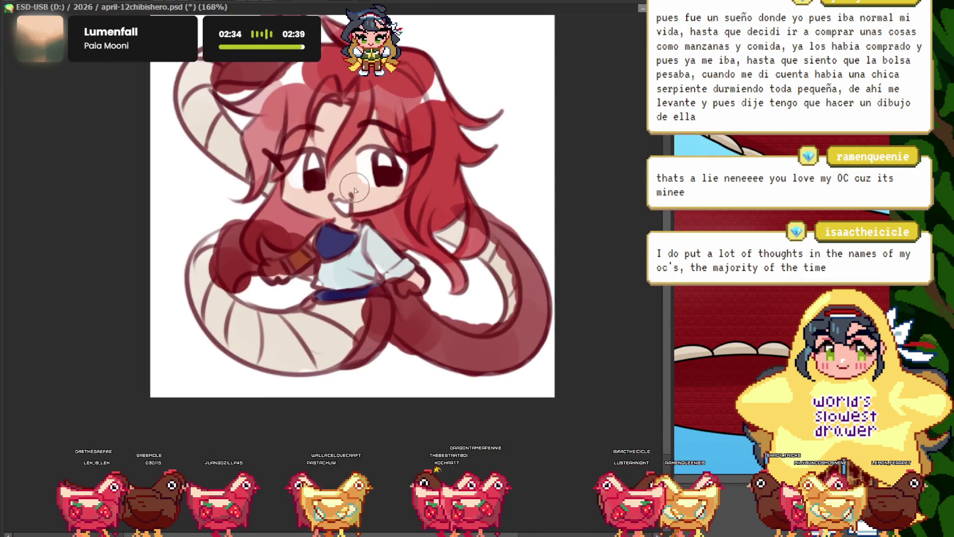
- Brush along the inner edge of the dark red tail loop to tidy it
scroll(288, 105, "down", 4)
scroll(289, 106, "up", 2)
scroll(391, 238, "up", 3)
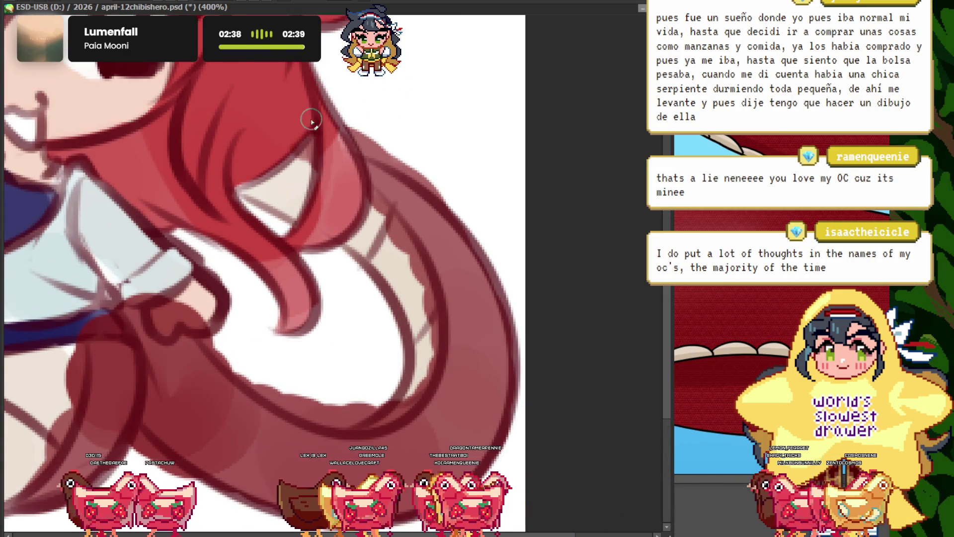
left_click_drag(312, 121, 309, 181)
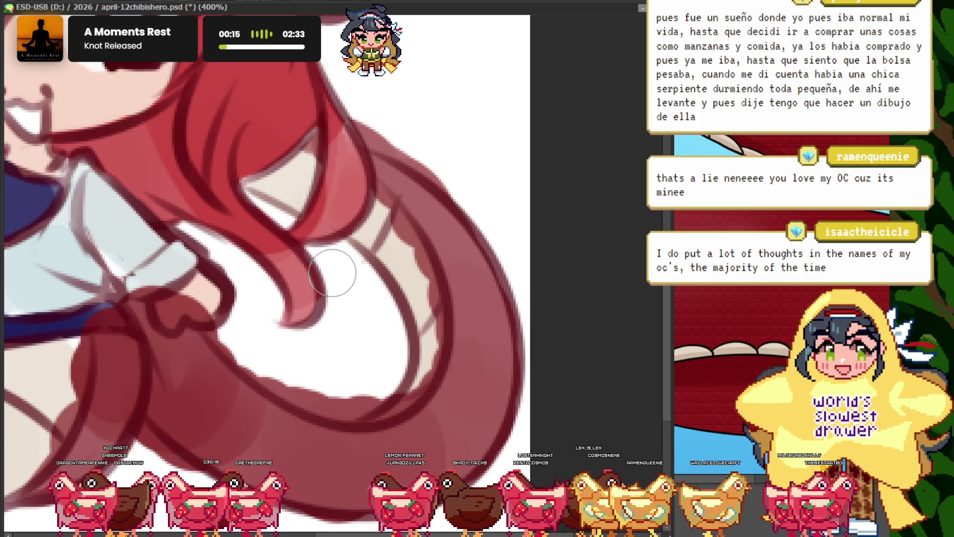
scroll(336, 273, "down", 3)
scroll(357, 298, "up", 3)
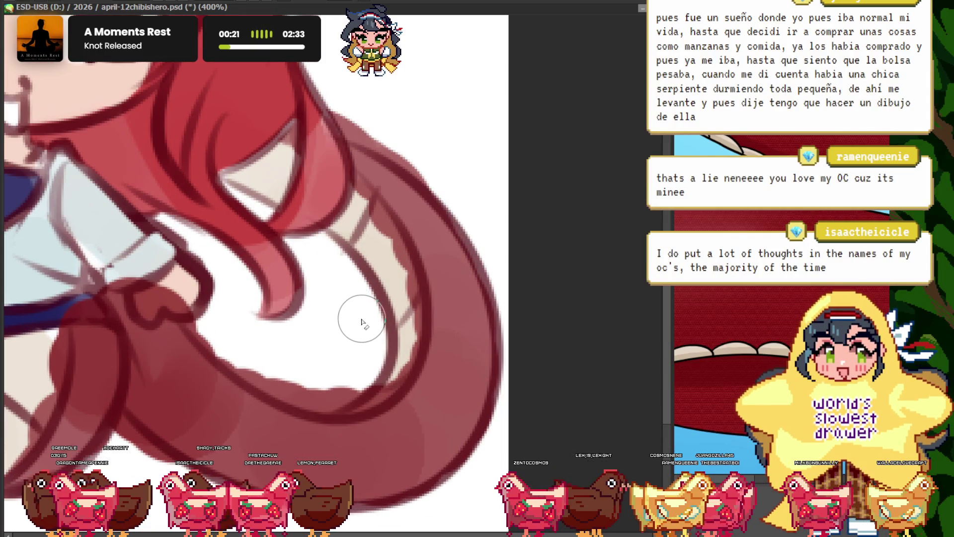
scroll(362, 320, "down", 2)
scroll(351, 345, "up", 2)
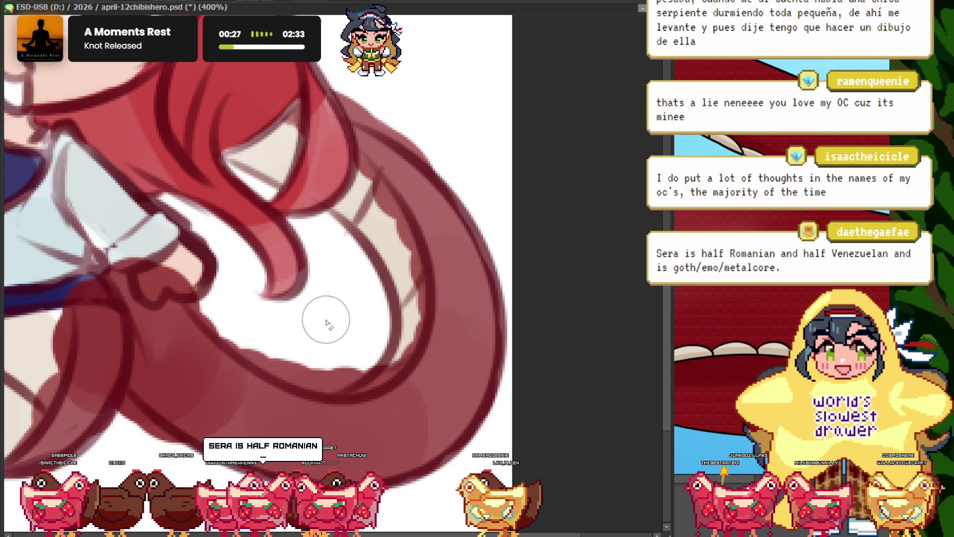
scroll(333, 273, "down", 3)
scroll(405, 207, "up", 4)
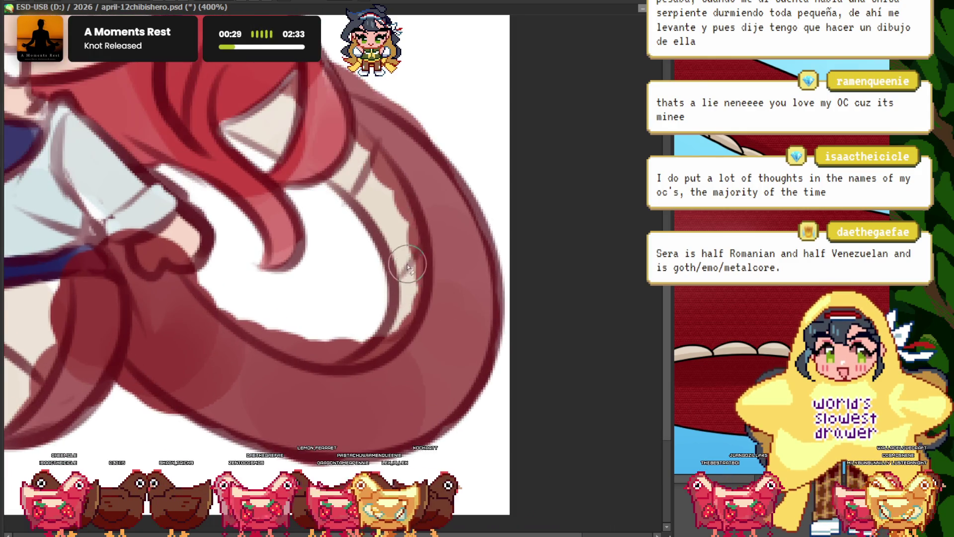
mouse_move(365, 155)
left_mouse_down()
mouse_move(394, 262)
mouse_move(267, 345)
left_mouse_up()
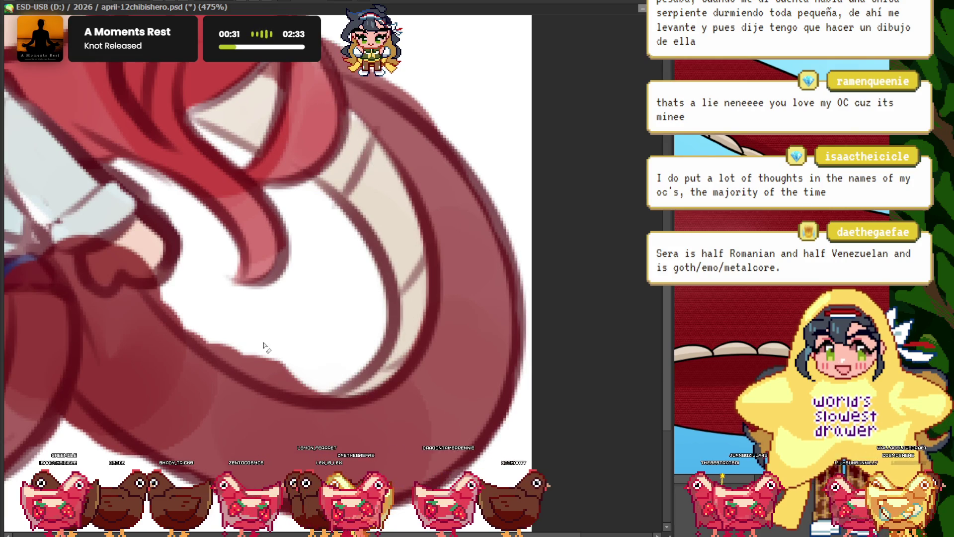
- Undo the stray red stroke that covered the beige coil with Ctrl+Z
left_click_drag(179, 225, 137, 268)
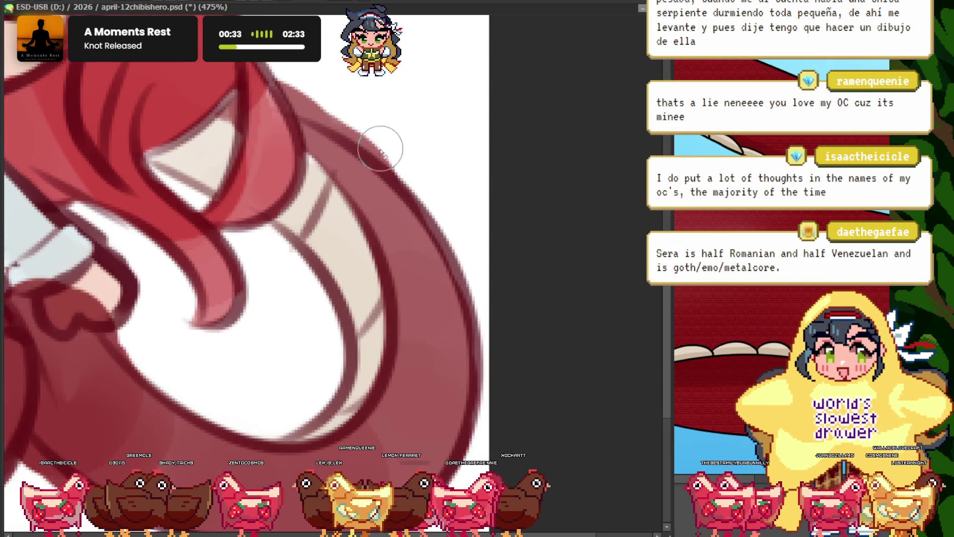
scroll(270, 197, "down", 5)
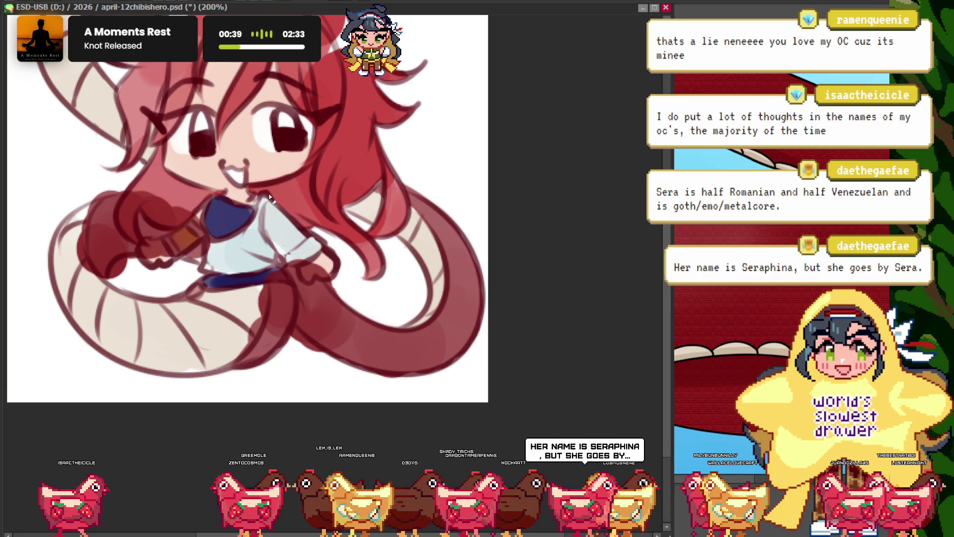
scroll(309, 279, "up", 5)
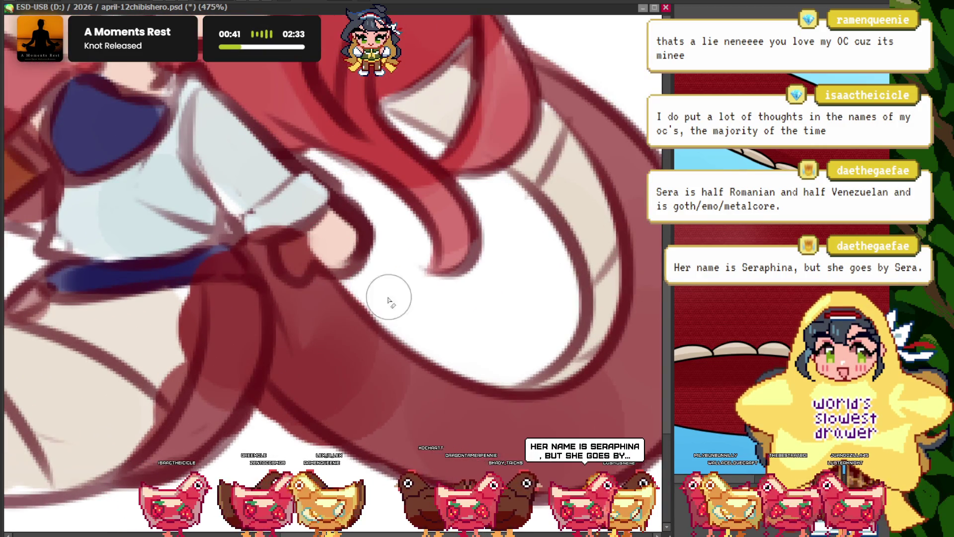
scroll(219, 262, "down", 5)
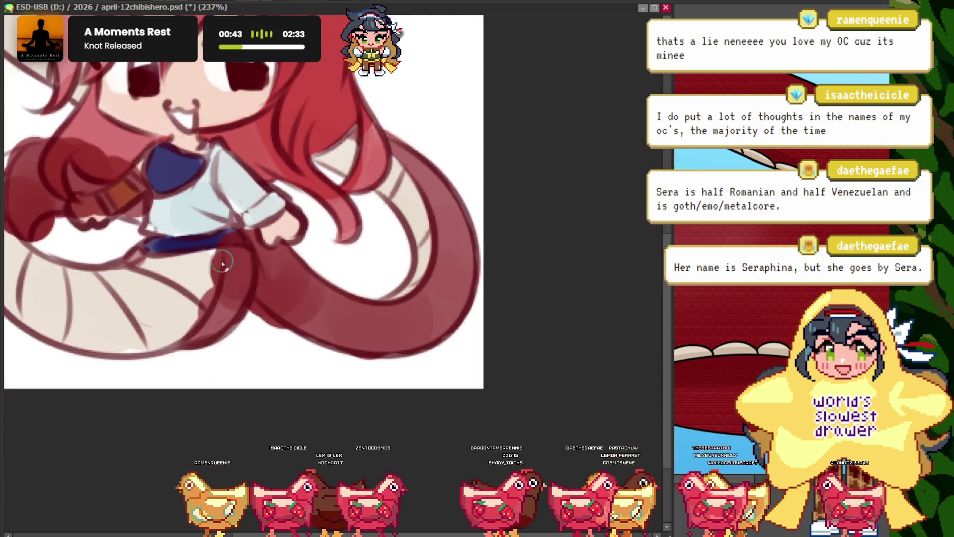
scroll(223, 249, "up", 3)
scroll(278, 191, "up", 3)
scroll(279, 192, "down", 3)
scroll(277, 137, "up", 4)
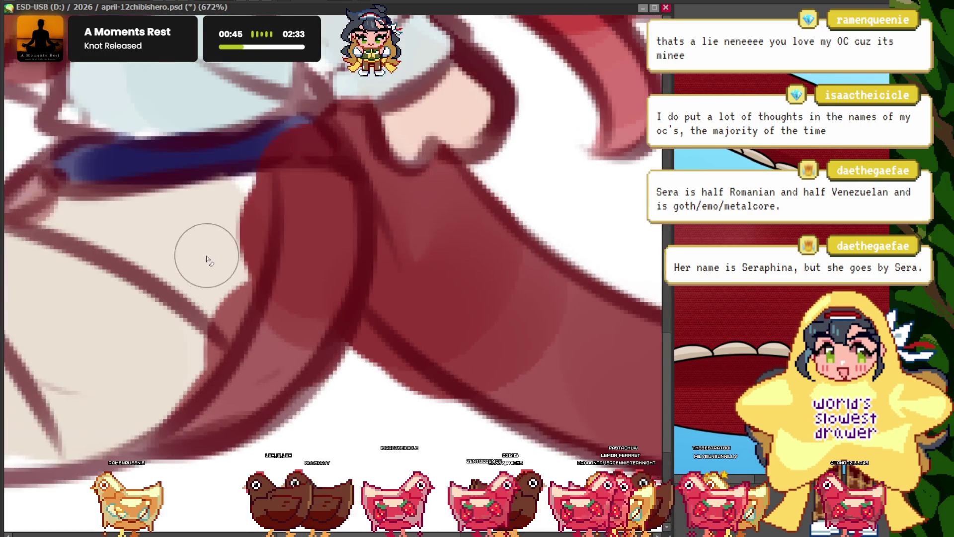
key("ctrl+z")
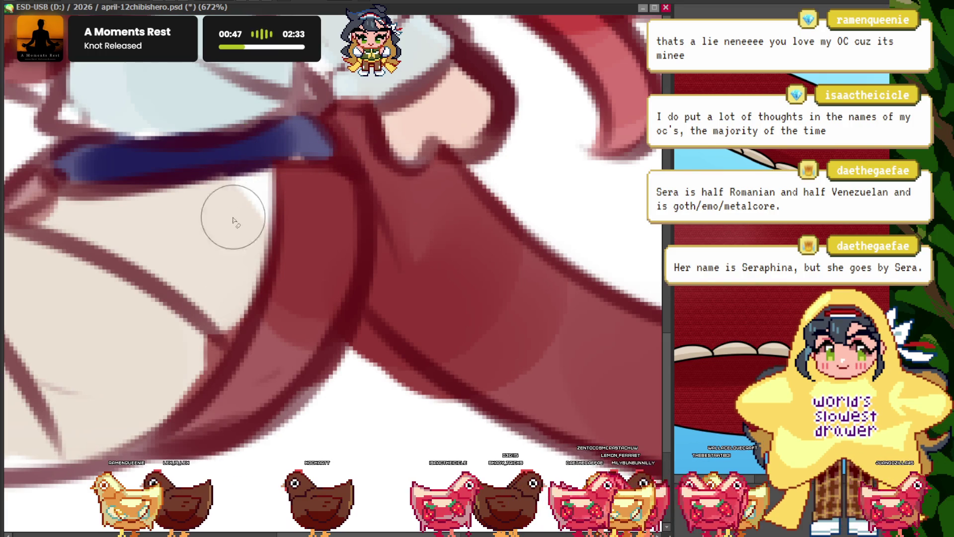
scroll(164, 333, "down", 3)
scroll(304, 216, "up", 3)
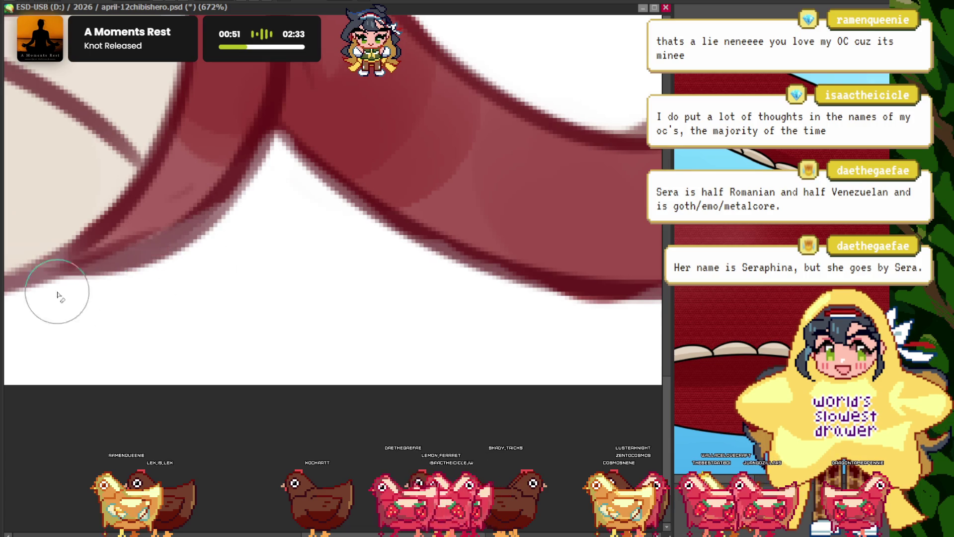
scroll(325, 277, "down", 2)
scroll(327, 175, "down", 2)
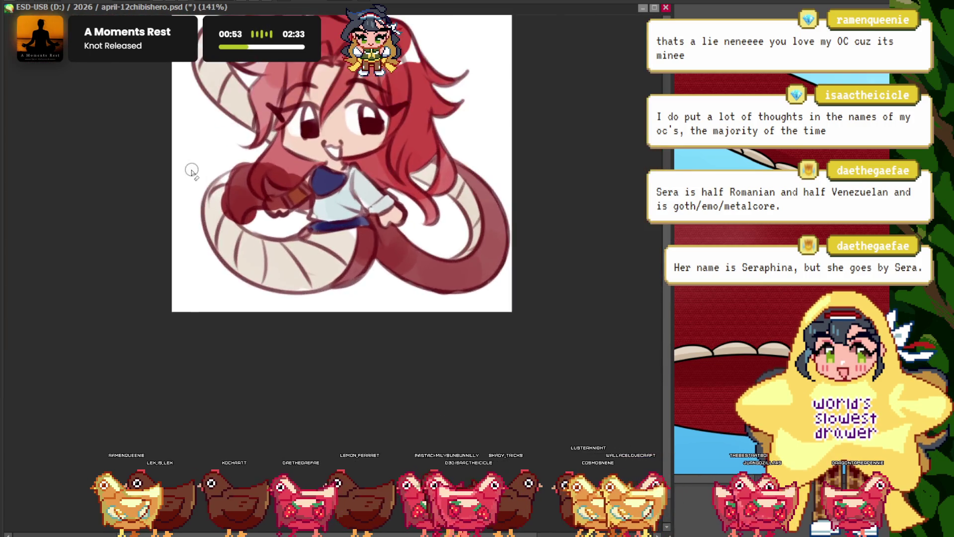
scroll(192, 170, "up", 2)
scroll(391, 184, "up", 1)
mouse_move(390, 184)
left_mouse_down()
mouse_move(362, 195)
mouse_move(294, 154)
left_mouse_up()
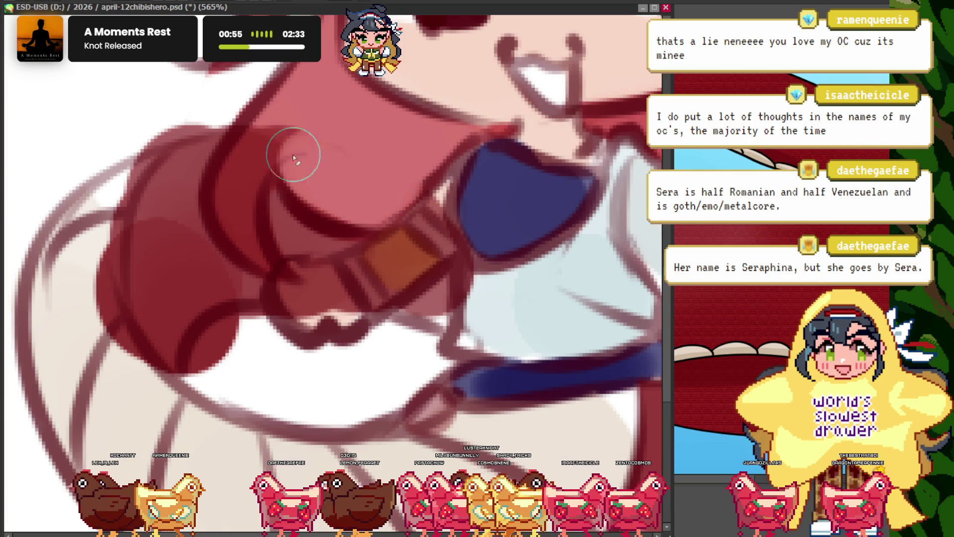
left_click_drag(284, 121, 246, 206)
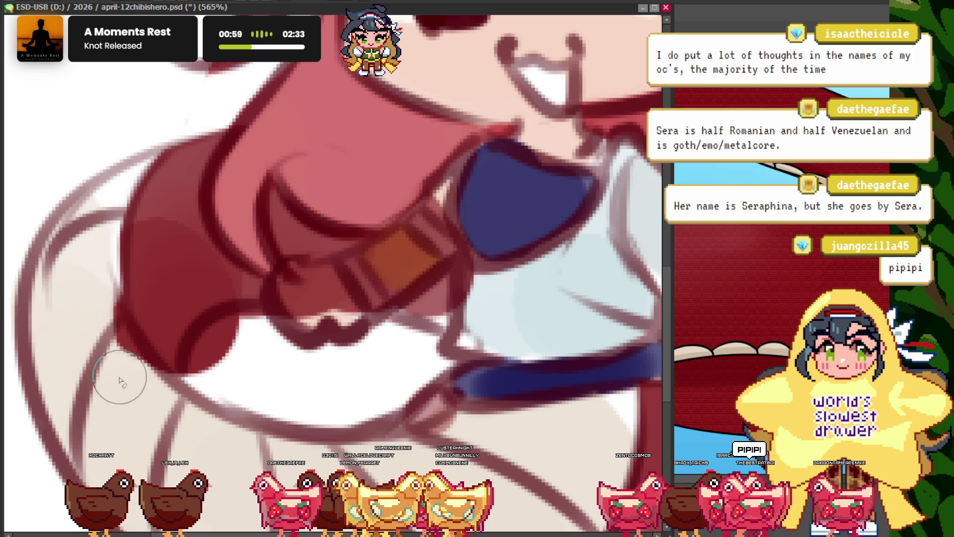
scroll(249, 408, "down", 2)
scroll(284, 209, "up", 2)
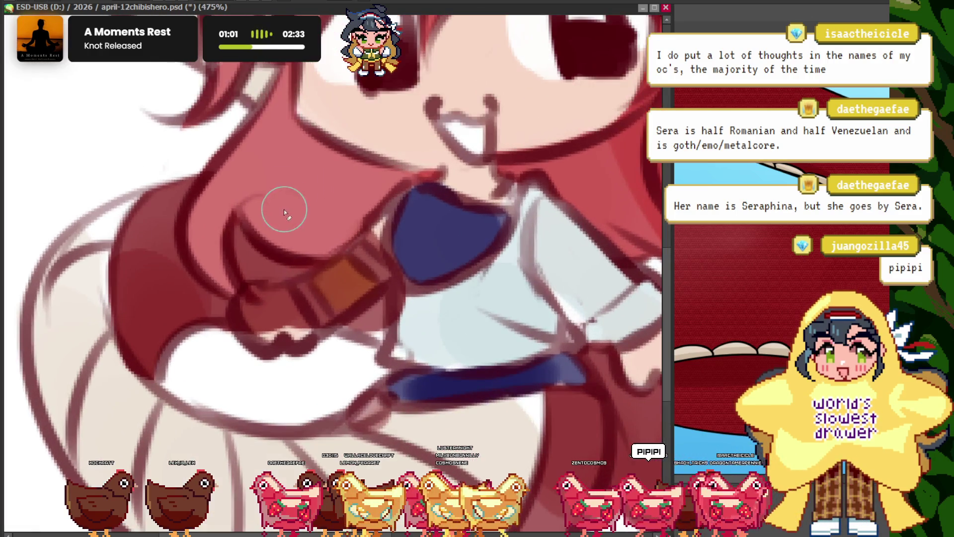
scroll(284, 213, "up", 1)
scroll(278, 225, "up", 2)
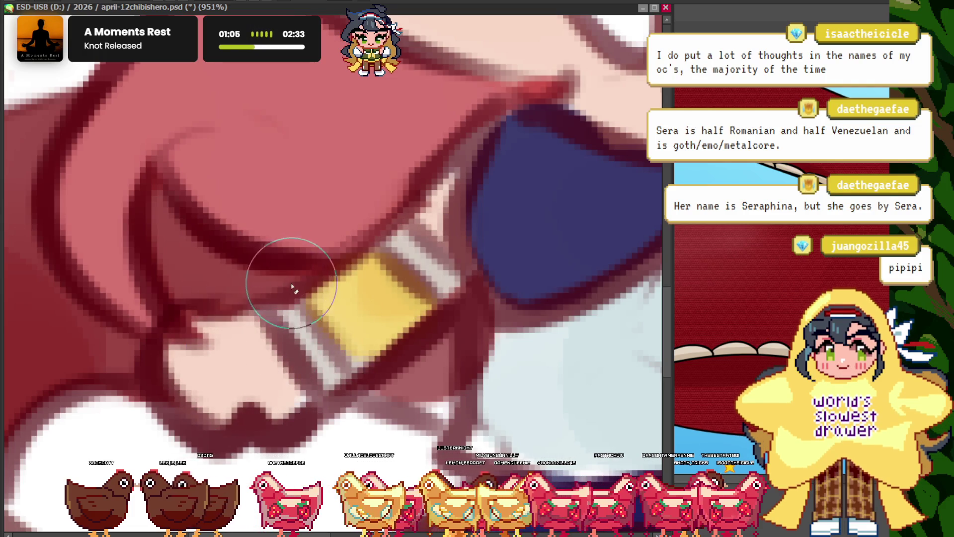
scroll(292, 287, "down", 3)
scroll(358, 291, "up", 3)
scroll(354, 320, "down", 2)
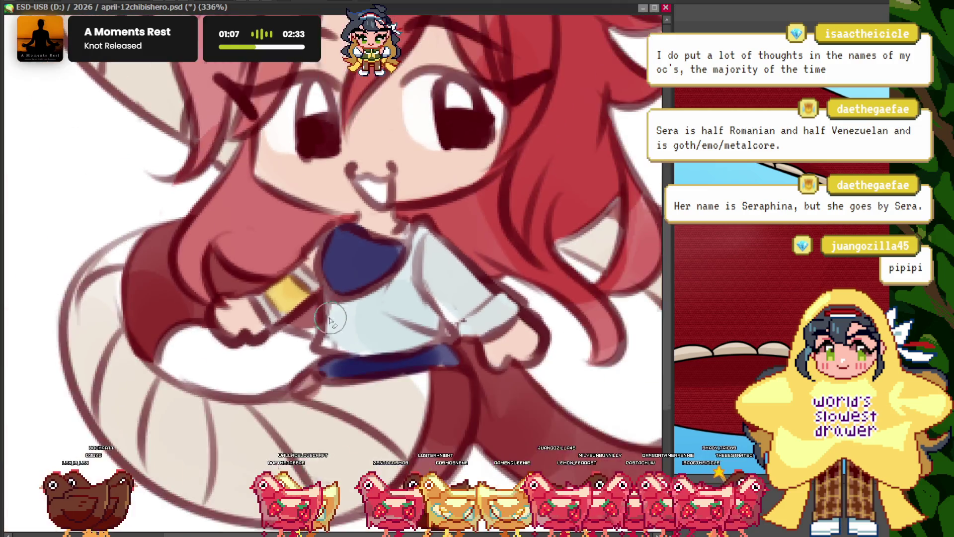
scroll(375, 253, "down", 2)
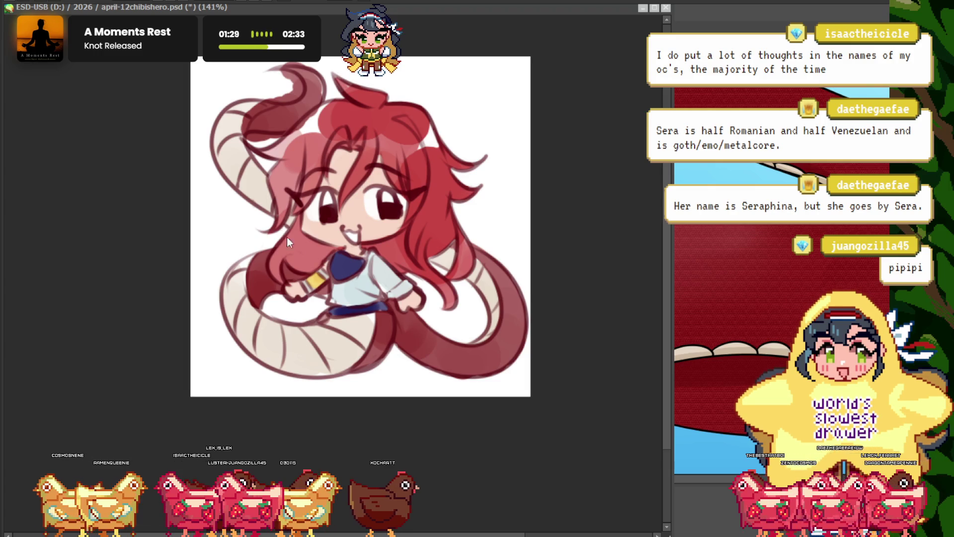
- Bring up the NewCanvas1 tentacle reference, narrowed beside the chibi canvas at 25% zoom
scroll(321, 200, "up", 3)
scroll(333, 251, "down", 3)
scroll(374, 261, "up", 1)
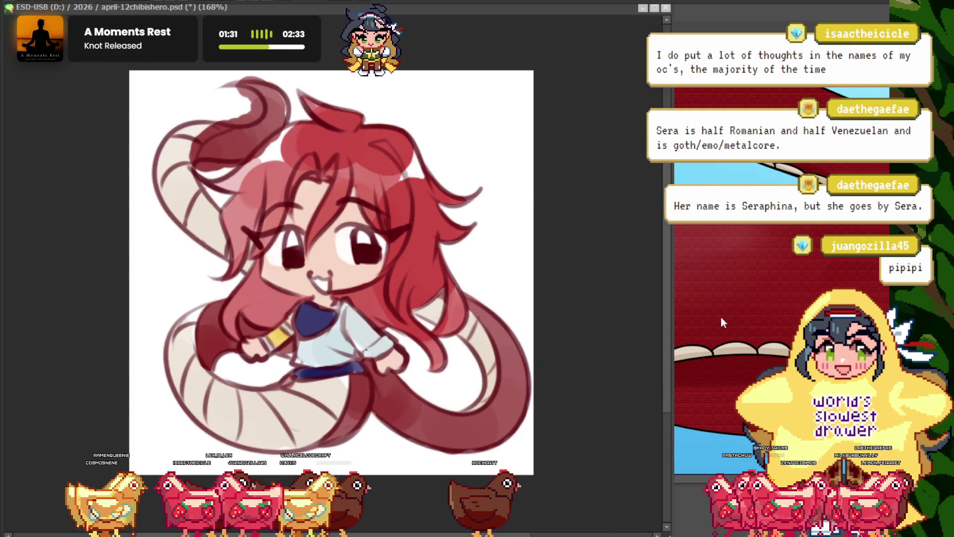
key("ctrl+Tab")
scroll(596, 273, "up", 2)
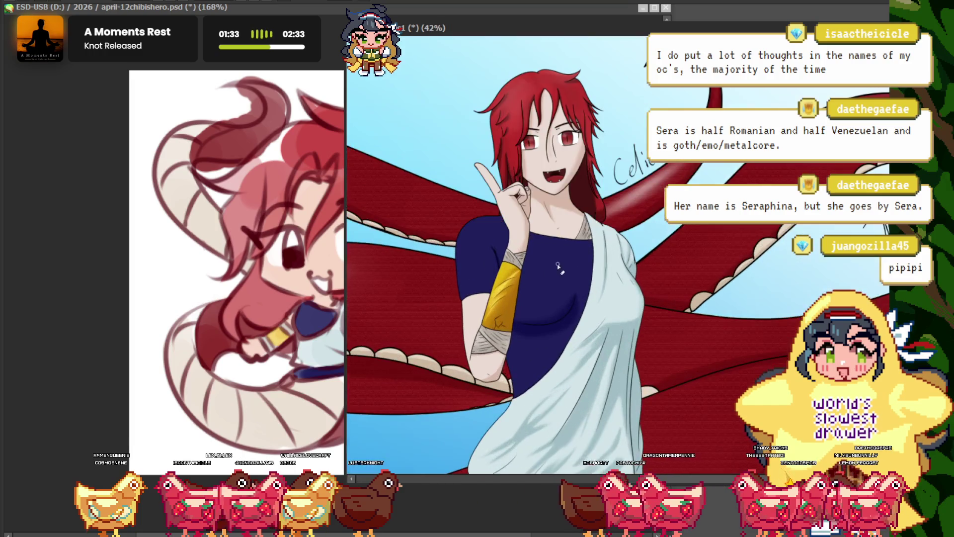
scroll(522, 298, "down", 1)
scroll(457, 322, "up", 1)
scroll(432, 358, "up", 1)
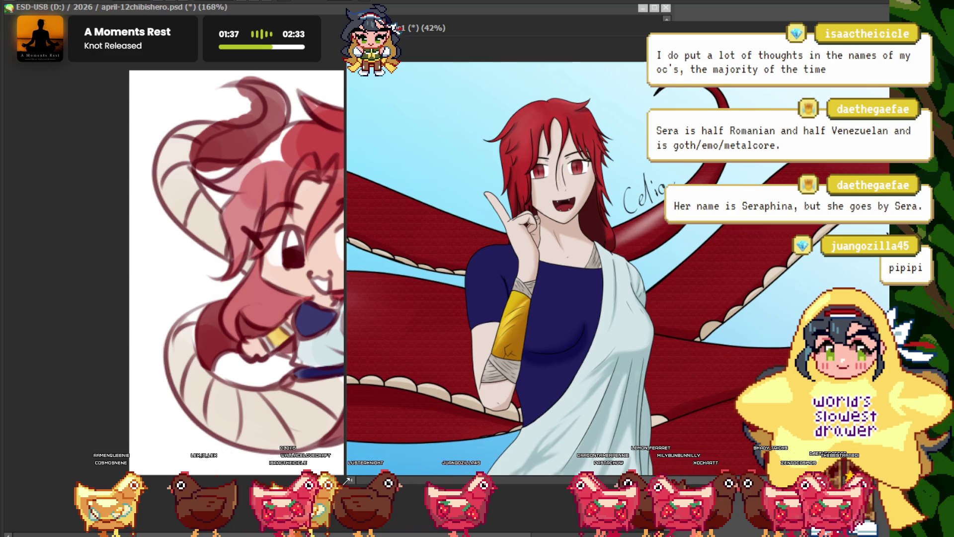
left_click_drag(344, 478, 674, 480)
scroll(698, 315, "down", 4)
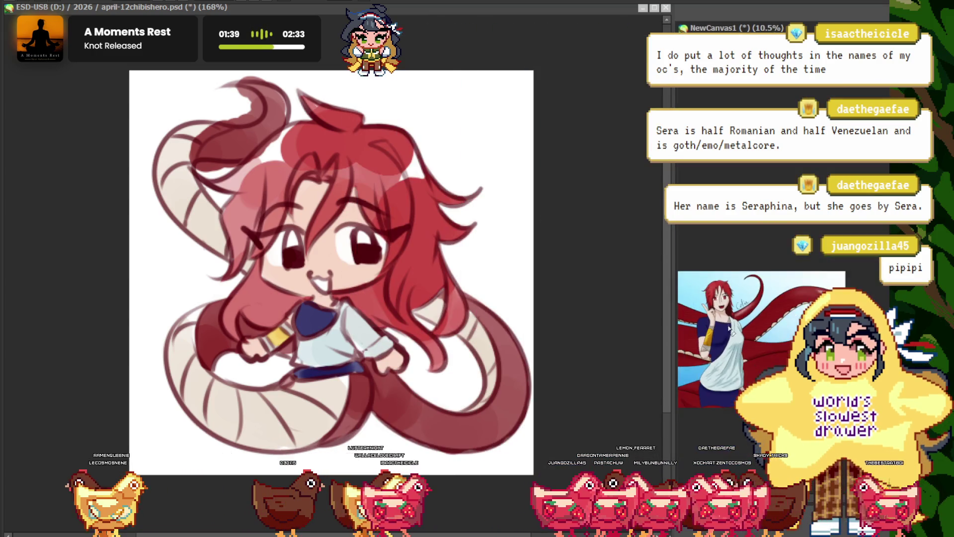
scroll(698, 315, "up", 2)
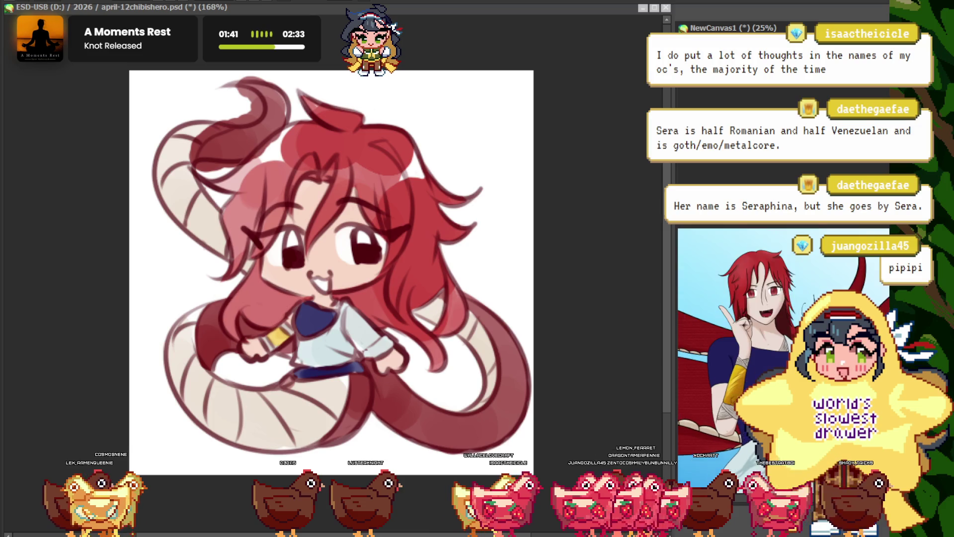
scroll(355, 315, "up", 2)
scroll(355, 315, "down", 3)
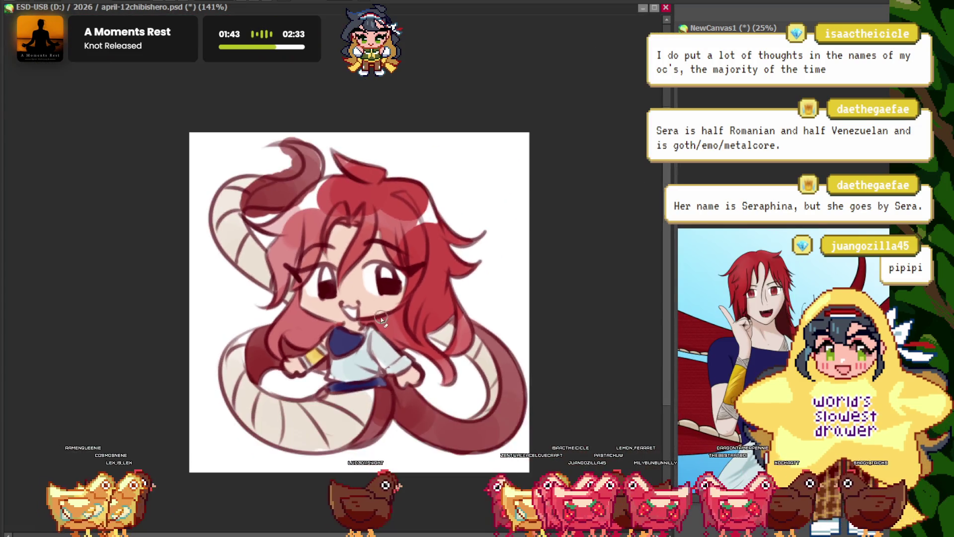
scroll(378, 328, "up", 2)
scroll(387, 333, "down", 1)
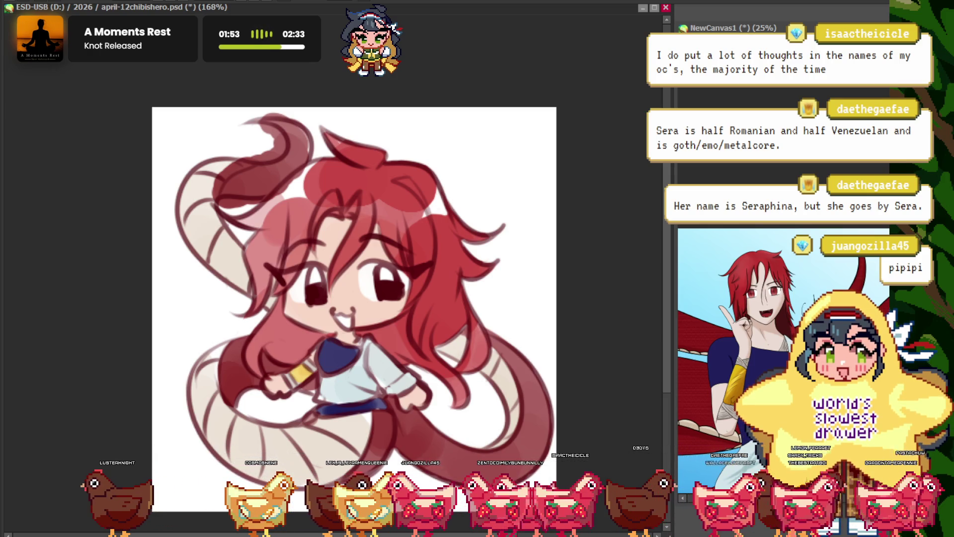
- Drag the NewCanvas6 pink-haired portrait forward and zoom around to inspect it
mouse_move(188, 117)
left_mouse_down()
mouse_move(292, 131)
mouse_move(437, 119)
left_mouse_up()
scroll(450, 258, "down", 3)
scroll(450, 258, "up", 4)
scroll(450, 258, "up", 1)
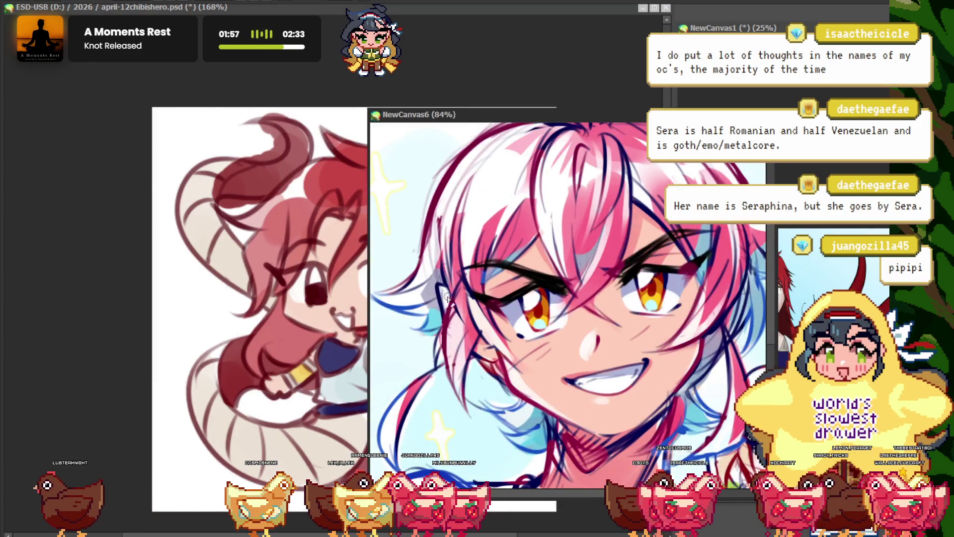
scroll(449, 258, "down", 2)
scroll(457, 273, "down", 2)
scroll(467, 294, "up", 1)
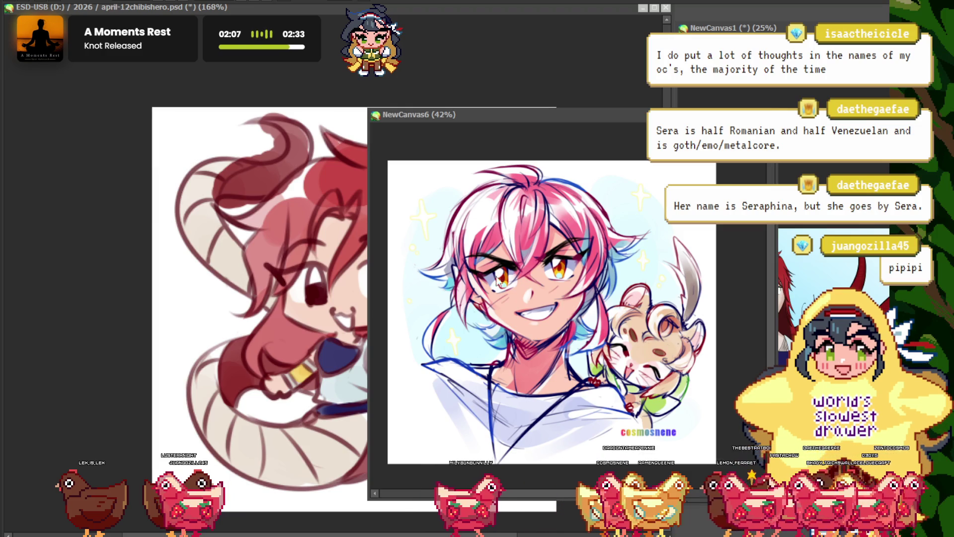
scroll(528, 351, "down", 2)
scroll(528, 348, "up", 2)
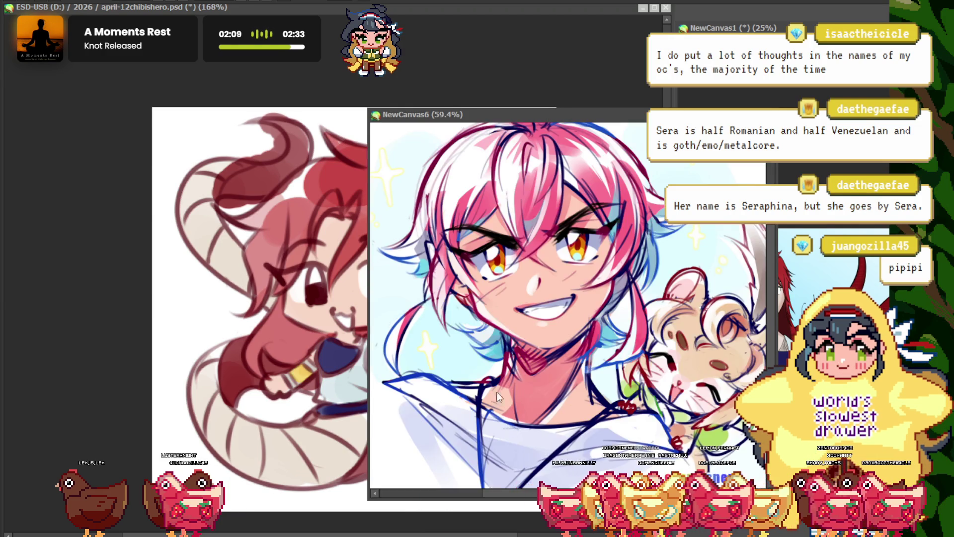
scroll(492, 334, "down", 1)
scroll(504, 326, "up", 1)
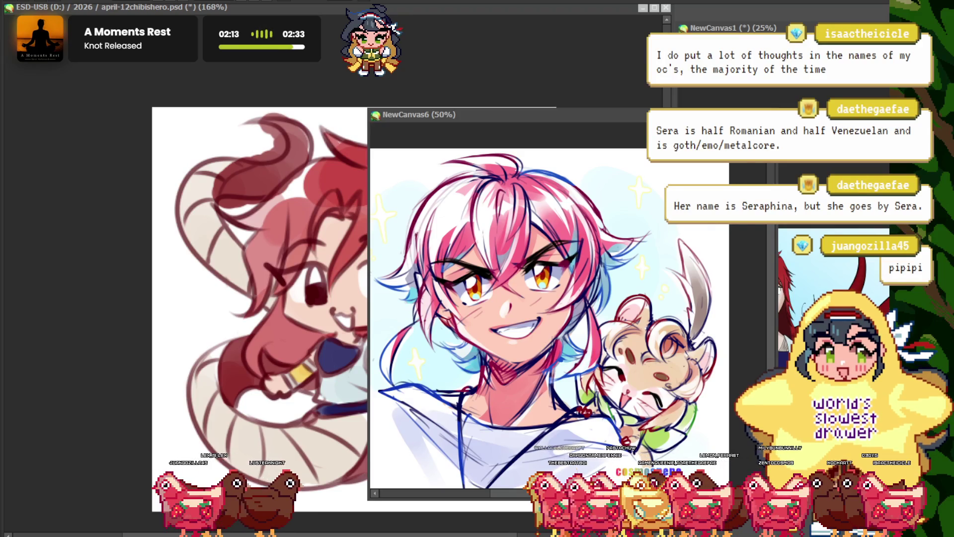
scroll(529, 386, "down", 3)
scroll(529, 385, "up", 2)
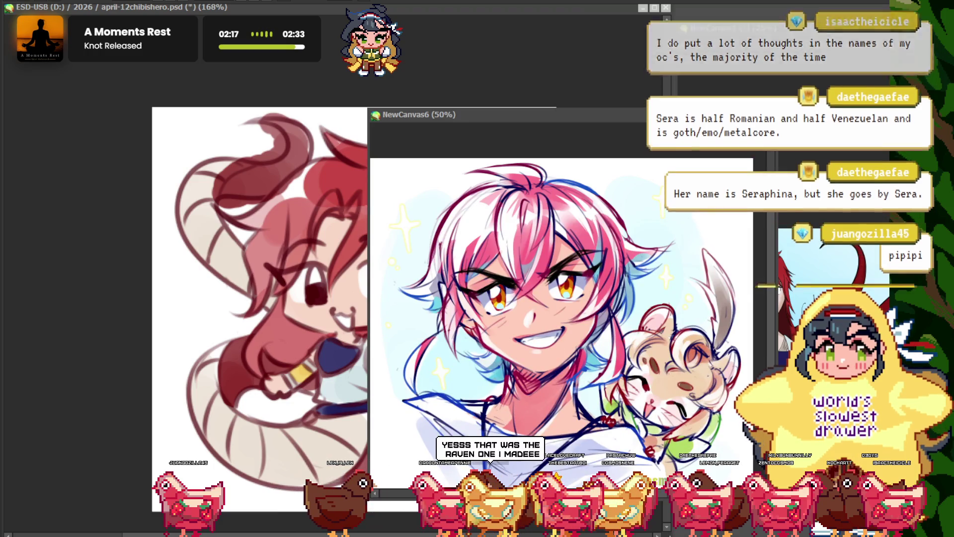
- Close the NewCanvas6 portrait window, leaving the chibi canvas in view
scroll(523, 368, "up", 2)
scroll(558, 381, "down", 2)
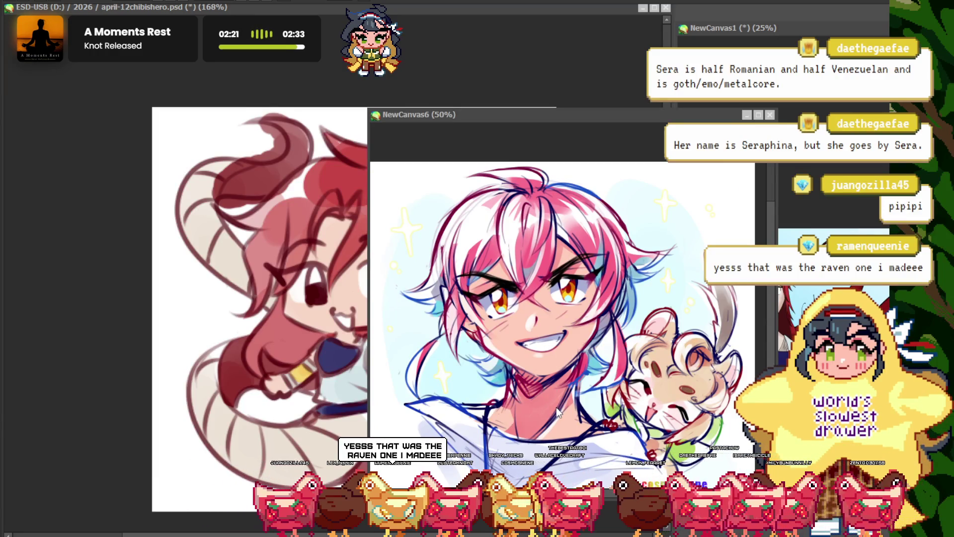
scroll(551, 397, "up", 2)
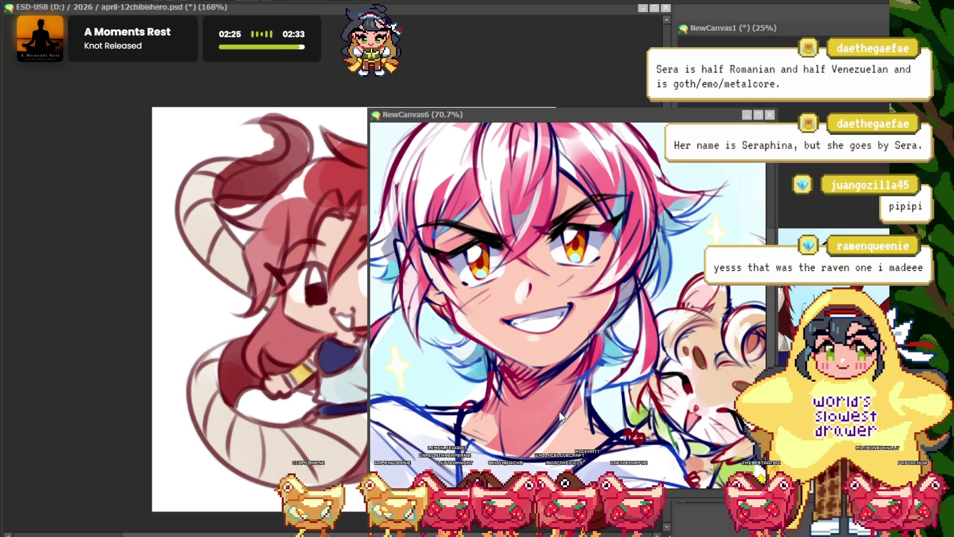
scroll(559, 411, "down", 1)
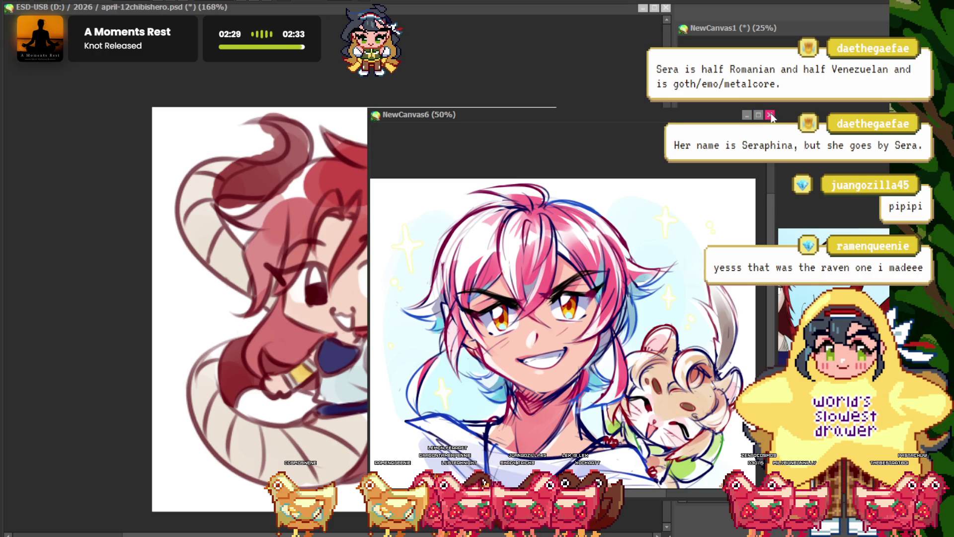
left_click(771, 116)
scroll(318, 288, "up", 1)
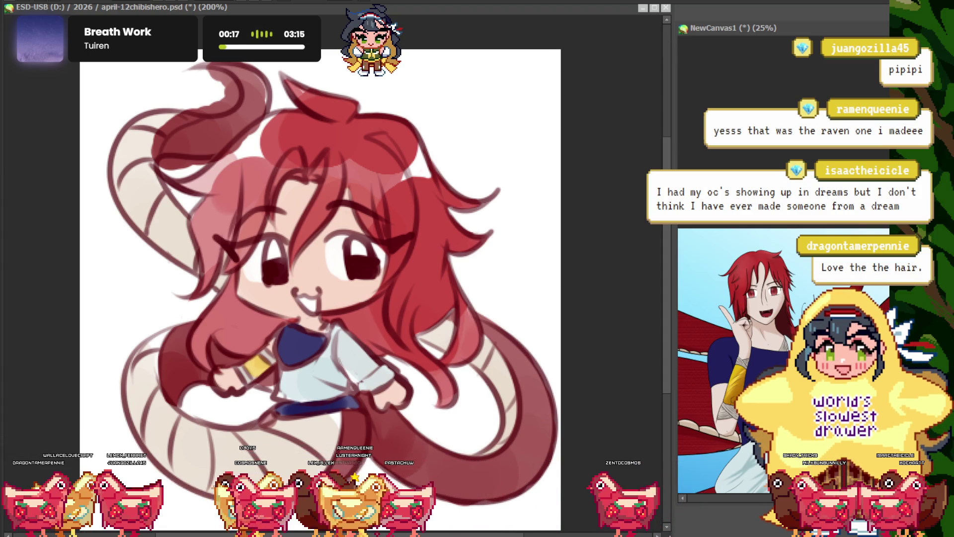
- At 800% zoom, lighten the upper-left hair strands, then return to 168%
scroll(325, 290, "down", 1)
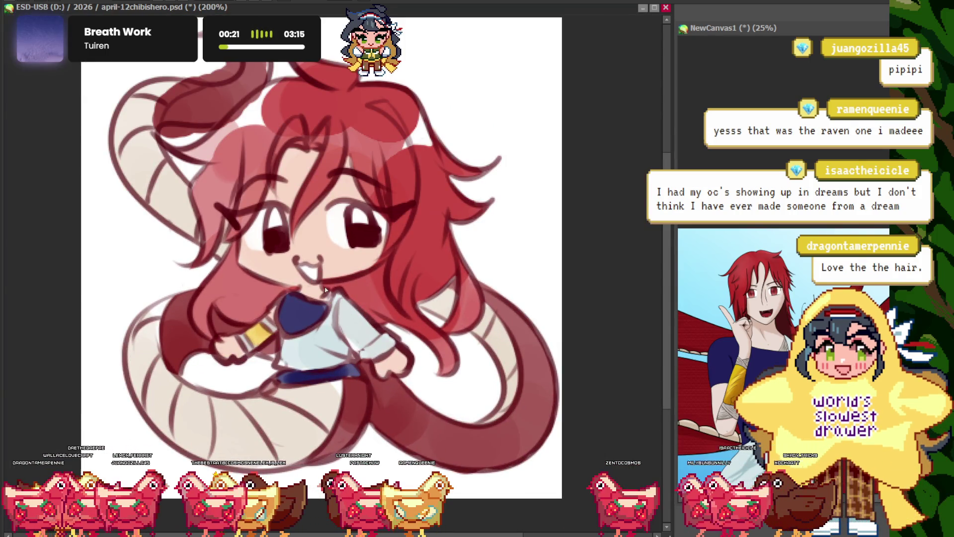
scroll(225, 279, "down", 2)
scroll(229, 248, "up", 5)
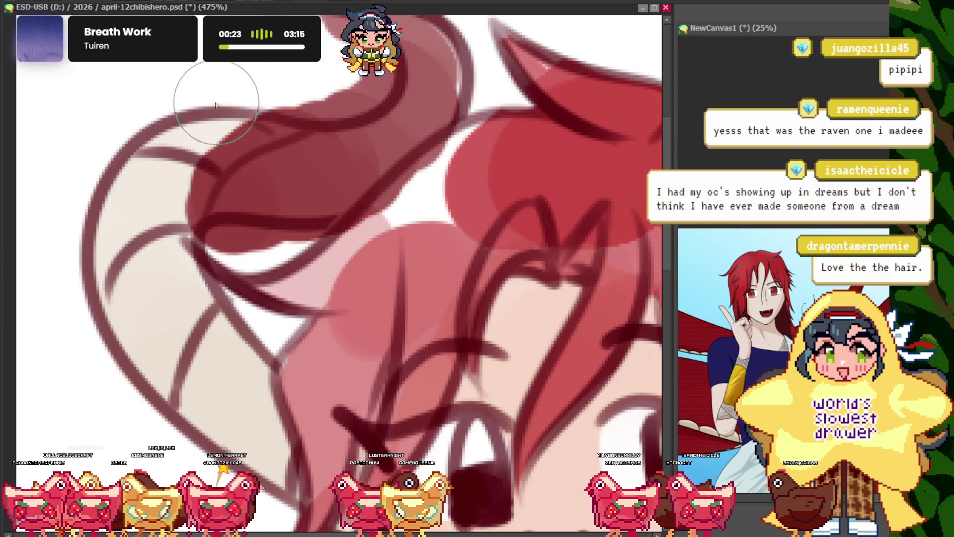
scroll(256, 218, "down", 5)
scroll(298, 149, "up", 5)
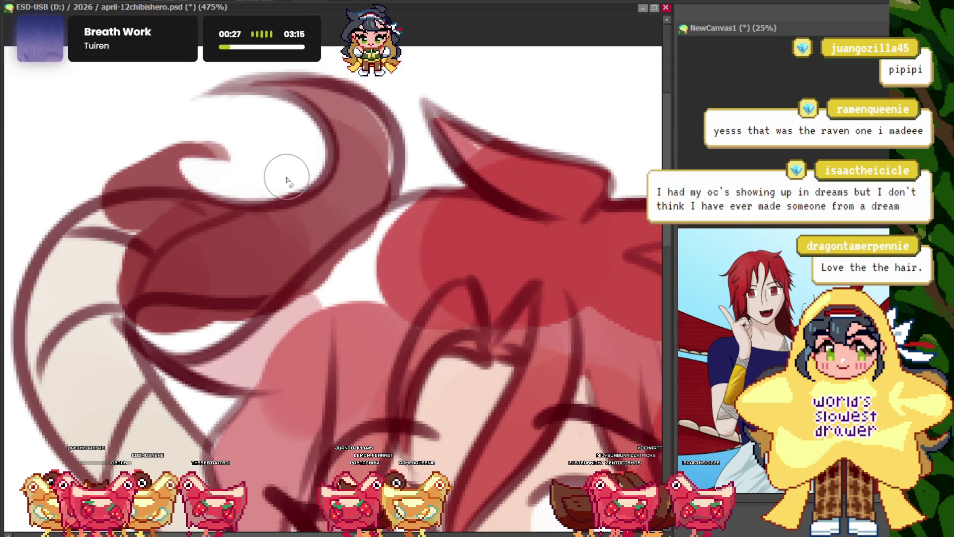
scroll(196, 171, "up", 1)
scroll(207, 149, "up", 1)
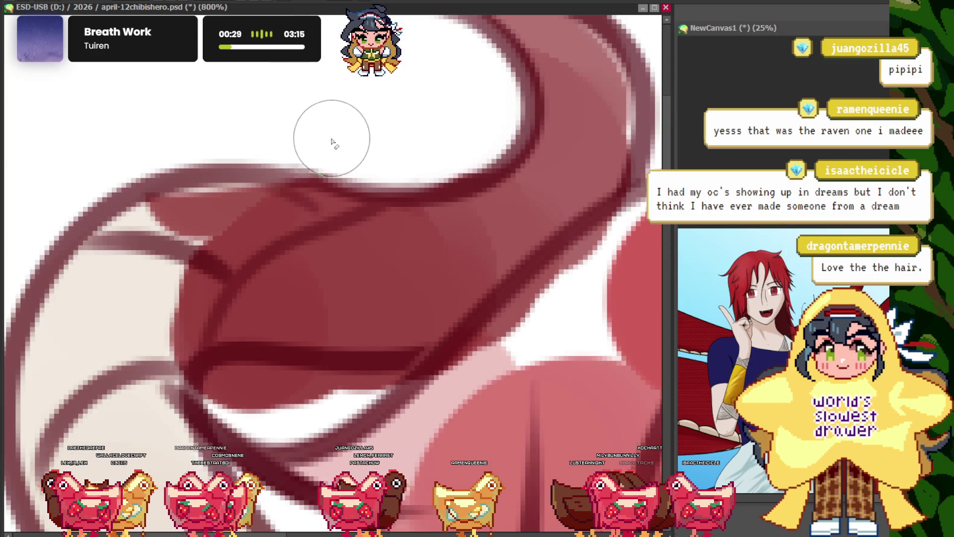
left_click_drag(208, 274, 145, 343)
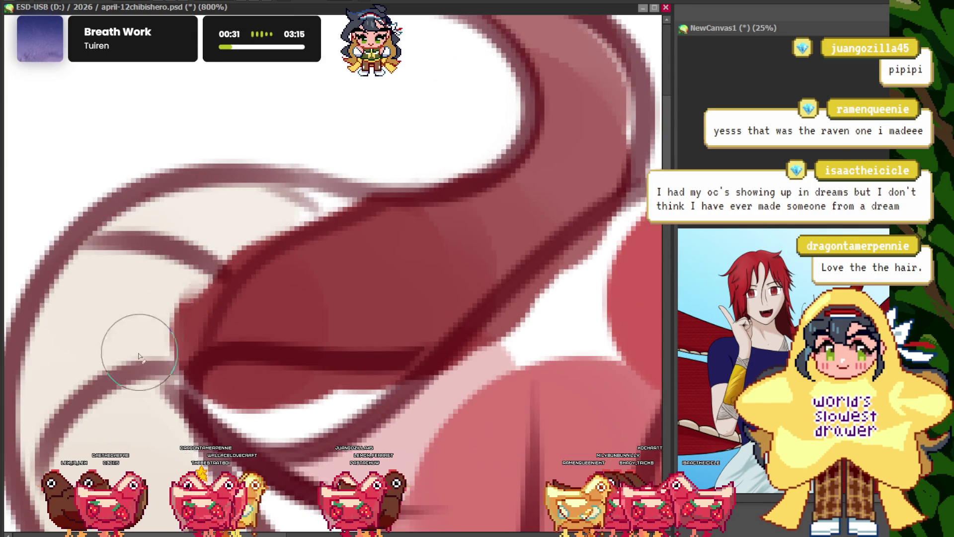
mouse_move(368, 412)
left_mouse_down()
mouse_move(308, 355)
mouse_move(511, 245)
mouse_move(411, 341)
left_mouse_up()
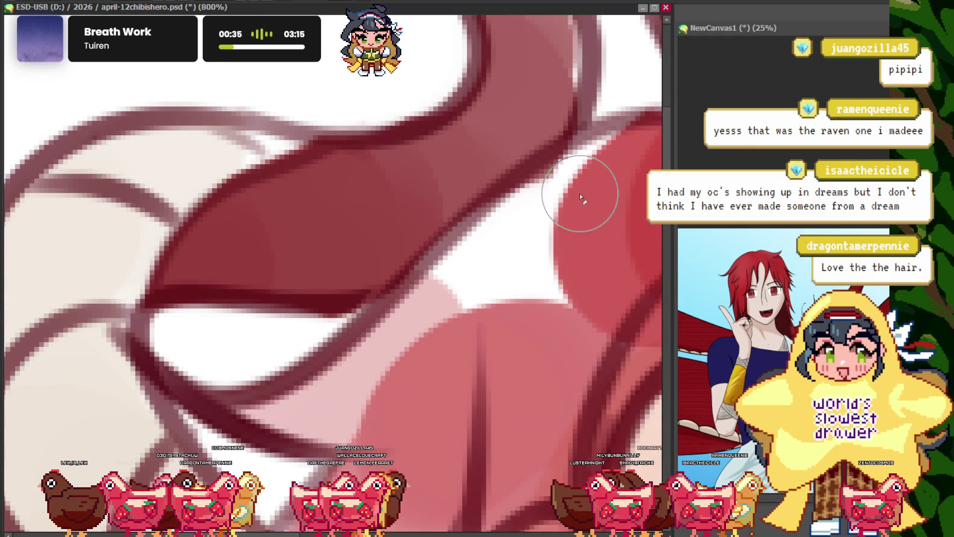
scroll(463, 304, "down", 10)
scroll(207, 175, "up", 4)
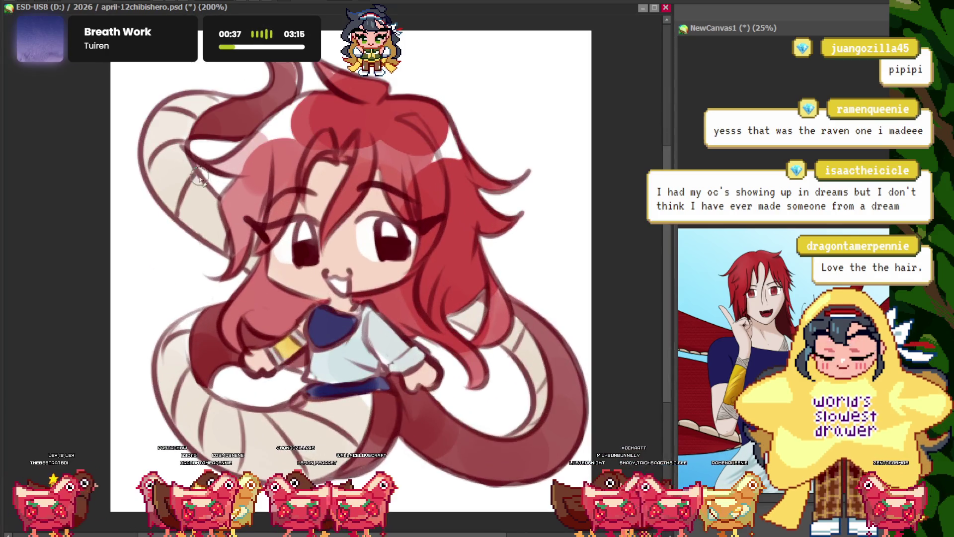
scroll(214, 132, "down", 1)
scroll(215, 132, "up", 2)
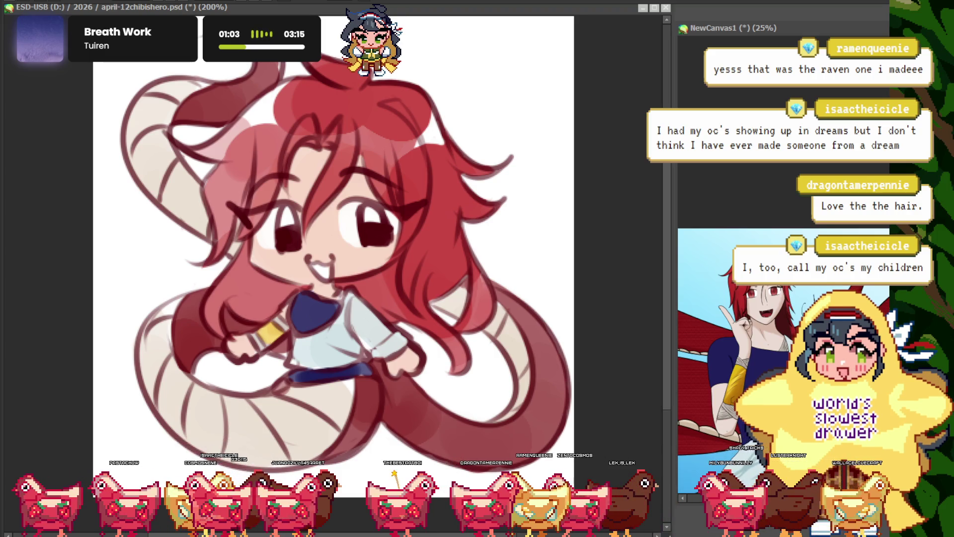
key("ctrl+minus")
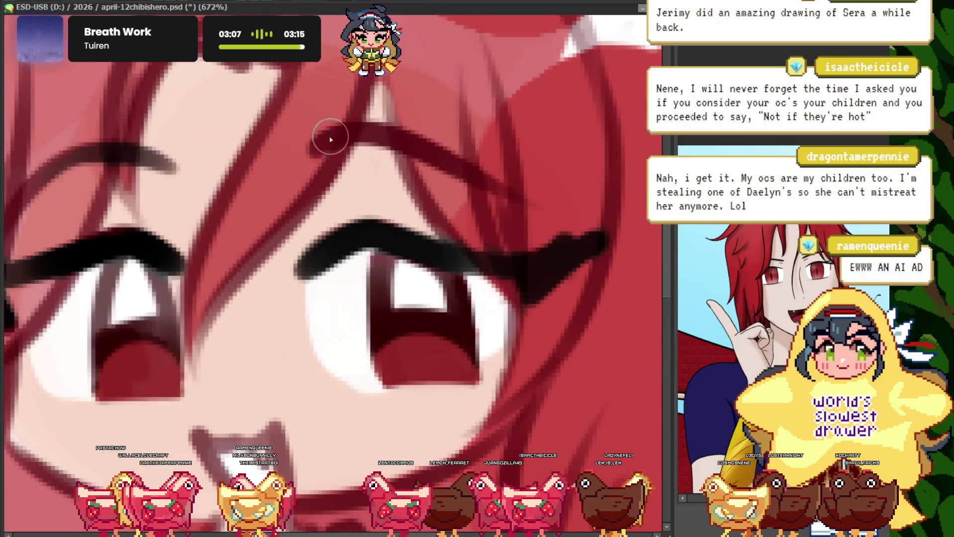
key("ctrl+0")
key("ctrl+plus")
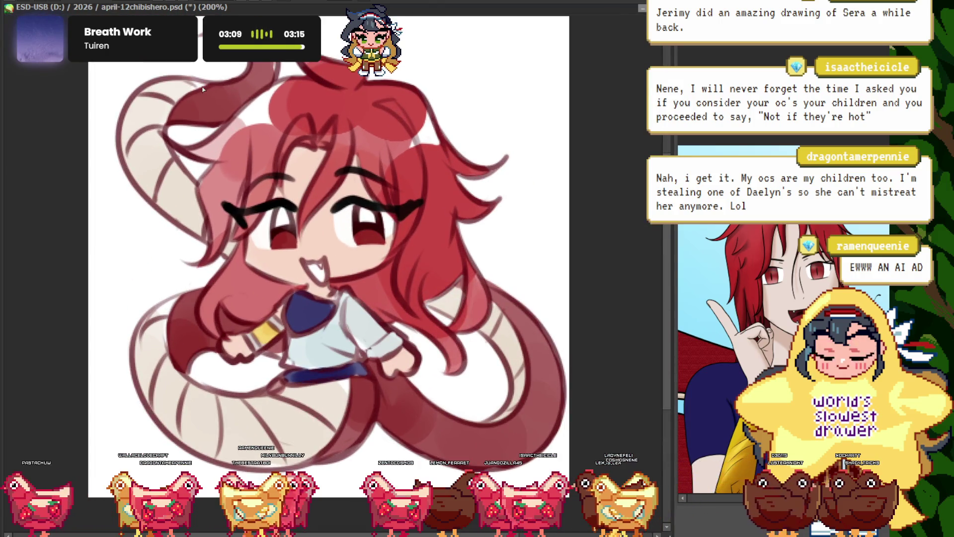
scroll(264, 256, "up", 4)
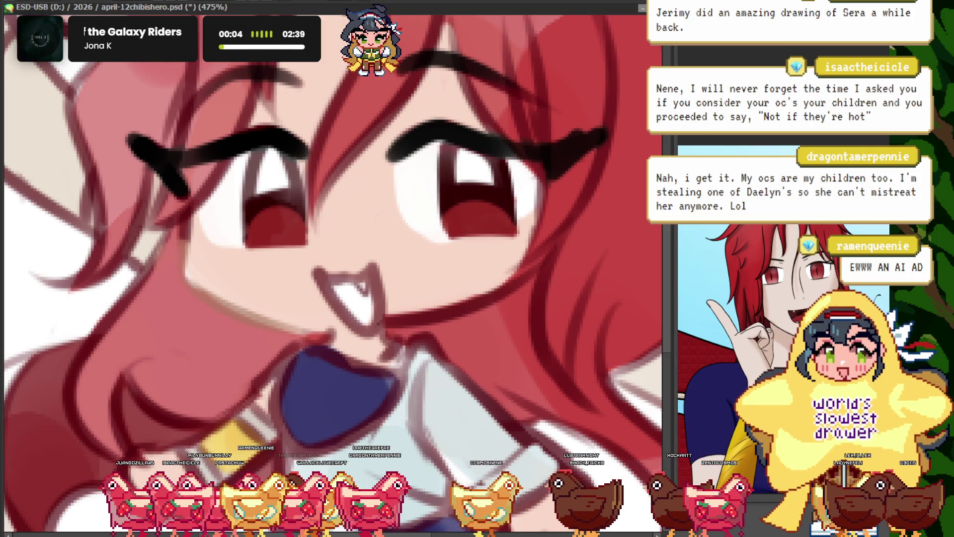
key("ctrl+alt+g")
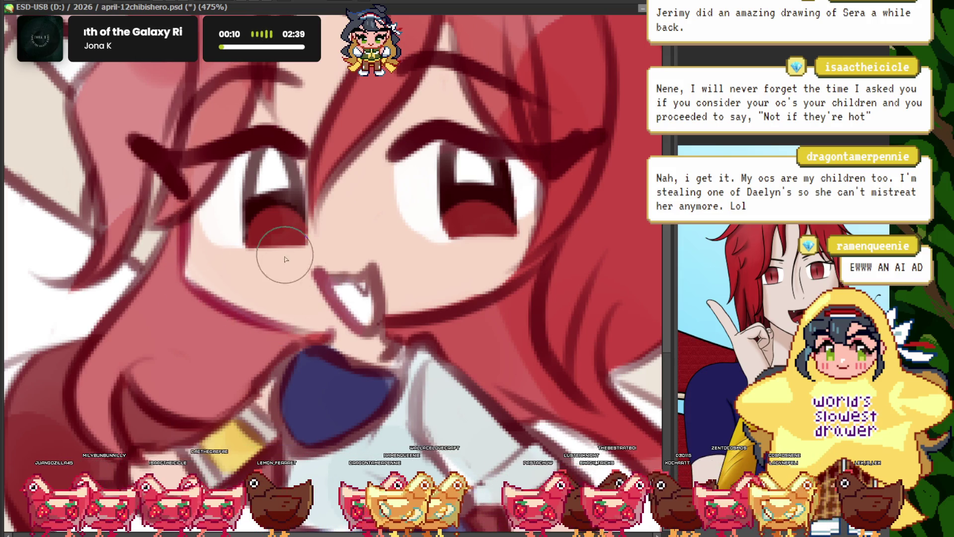
scroll(249, 171, "down", 2)
scroll(248, 171, "up", 1)
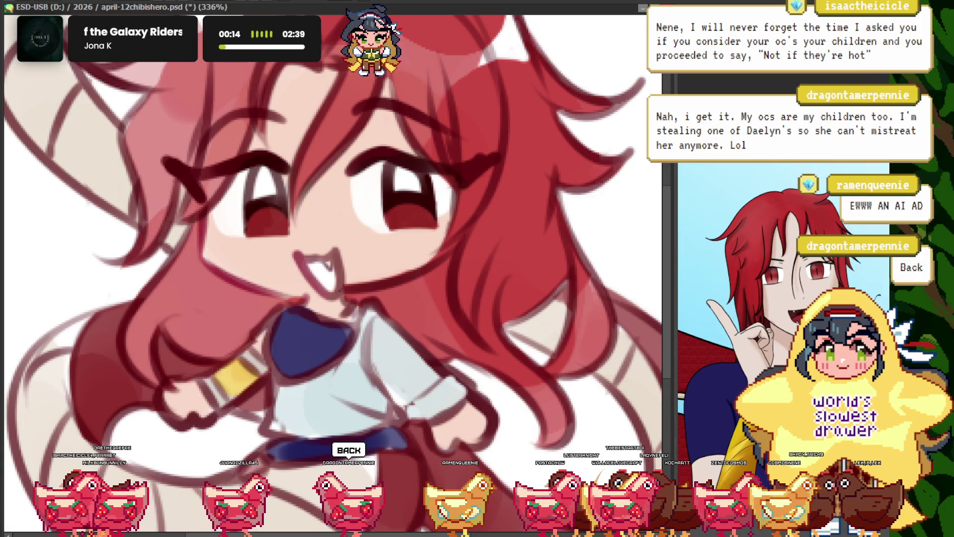
scroll(266, 159, "up", 1)
scroll(228, 112, "down", 1)
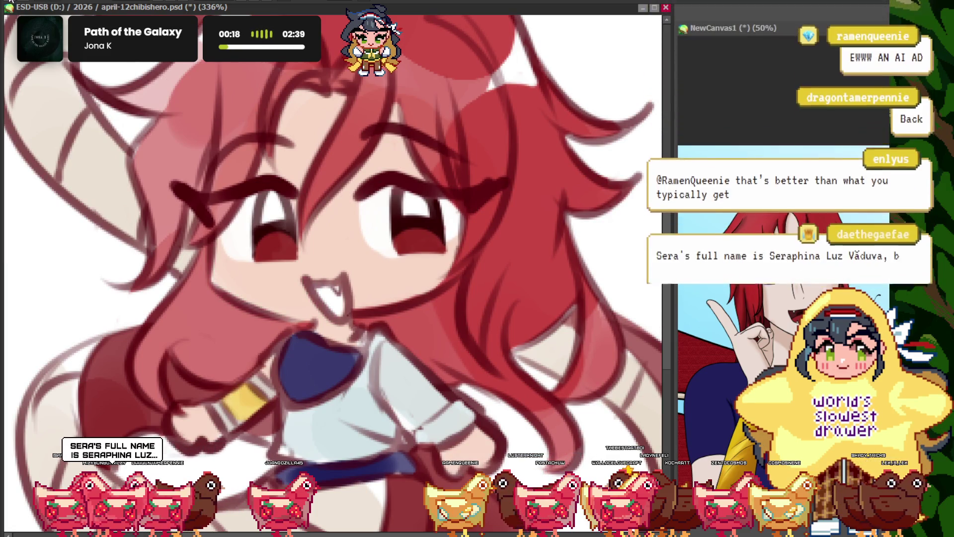
key("ctrl+z")
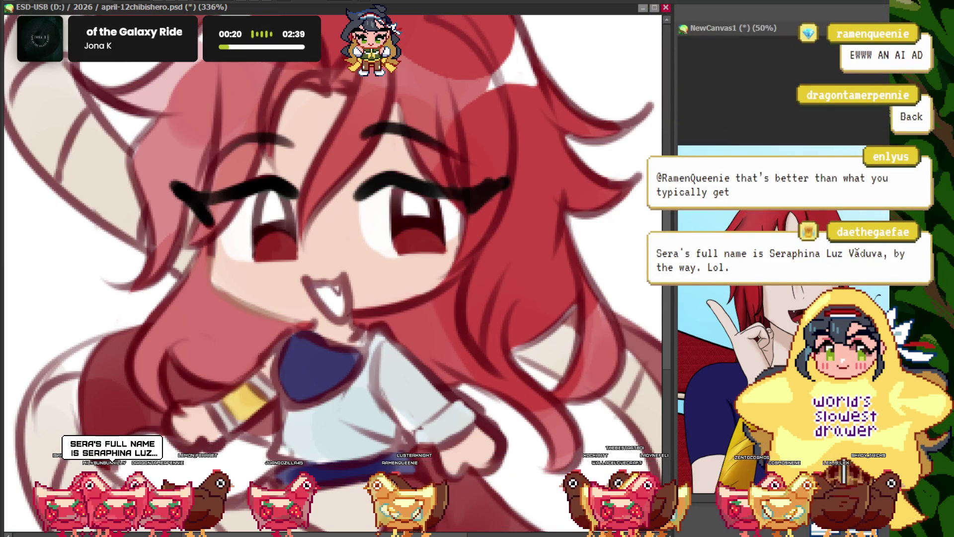
scroll(321, 248, "up", 1)
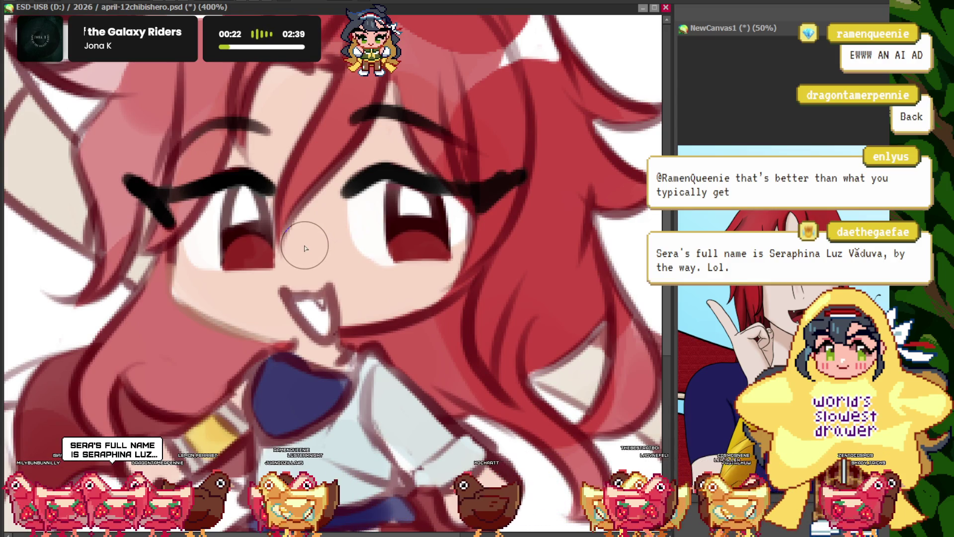
scroll(241, 240, "up", 3)
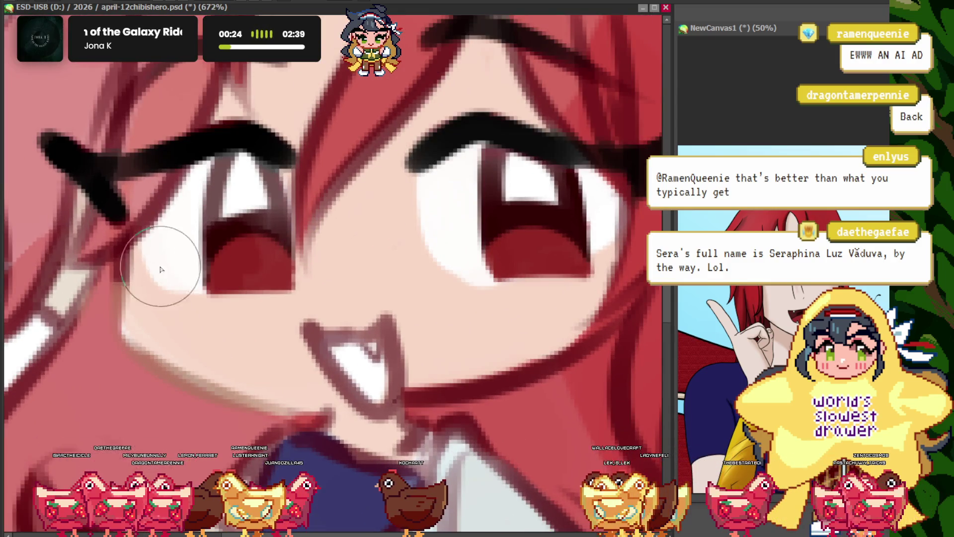
scroll(170, 309, "down", 1)
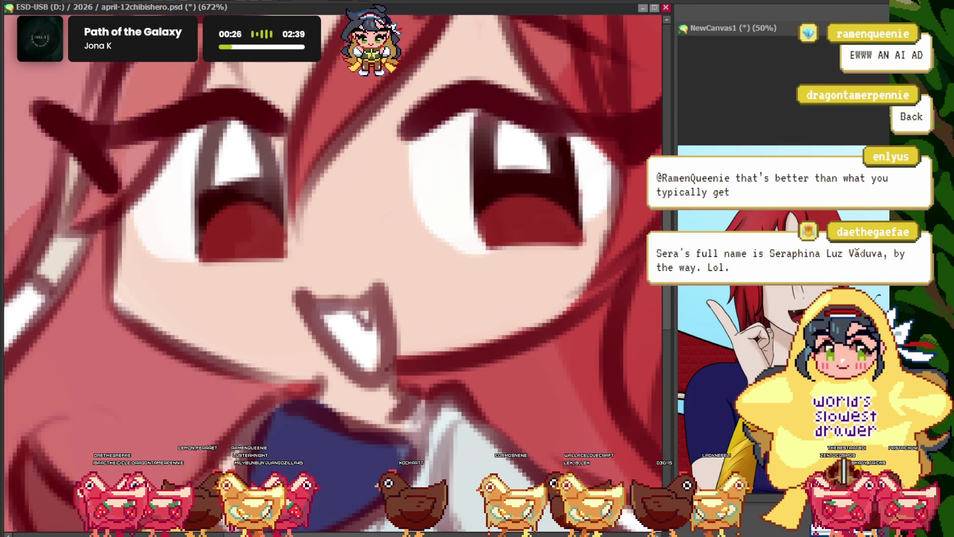
scroll(153, 272, "down", 2)
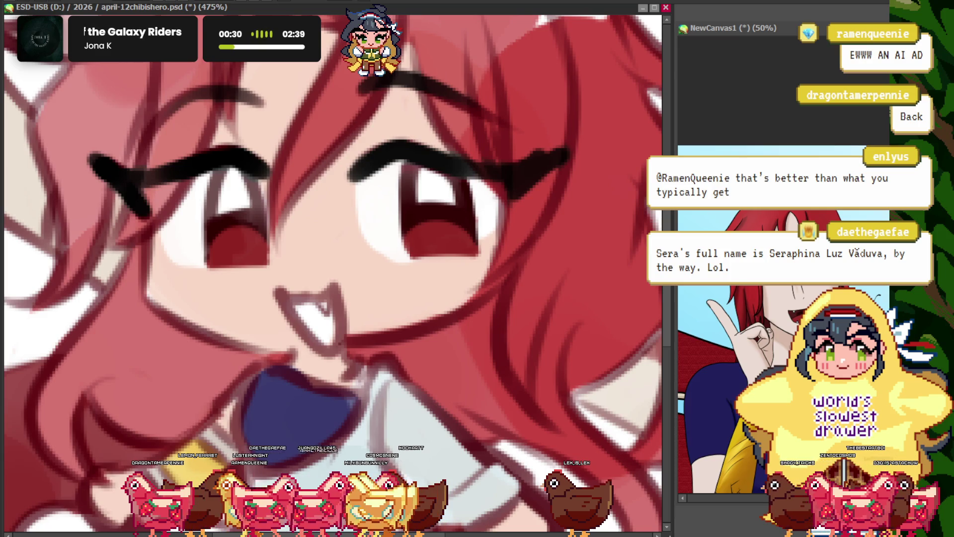
scroll(219, 268, "down", 2)
scroll(219, 268, "up", 4)
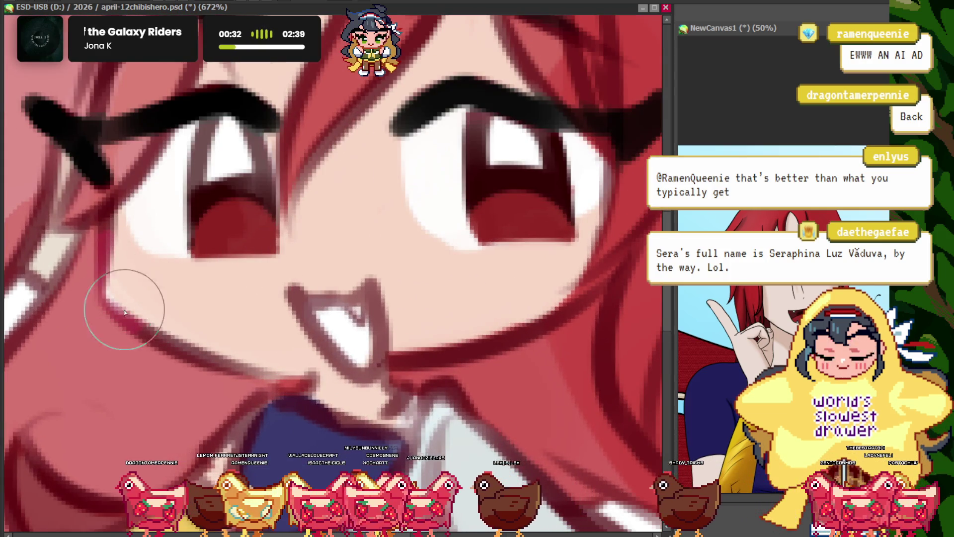
scroll(278, 323, "down", 3)
scroll(293, 313, "down", 2)
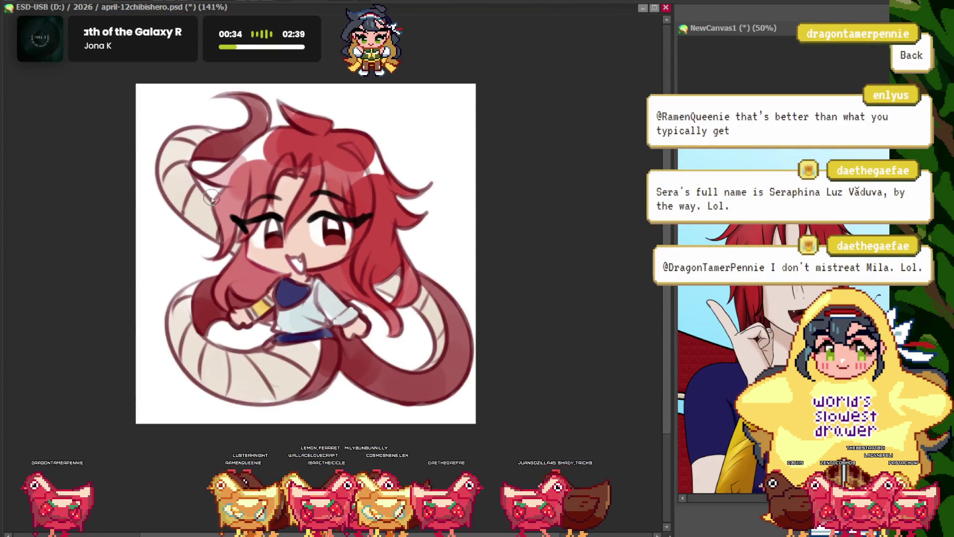
scroll(301, 305, "up", 2)
scroll(300, 305, "up", 1)
scroll(176, 300, "down", 1)
scroll(176, 300, "up", 1)
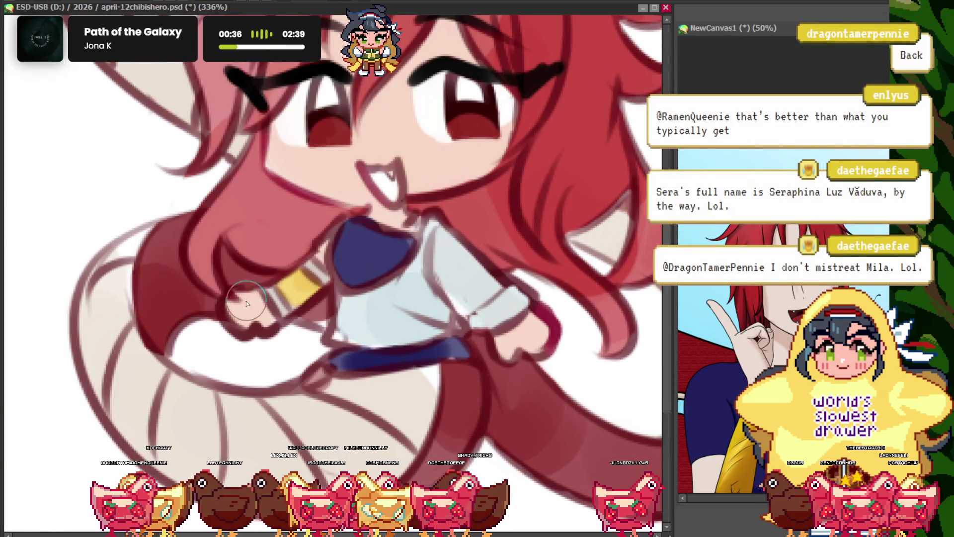
scroll(246, 303, "down", 3)
scroll(264, 278, "up", 1)
scroll(275, 256, "up", 2)
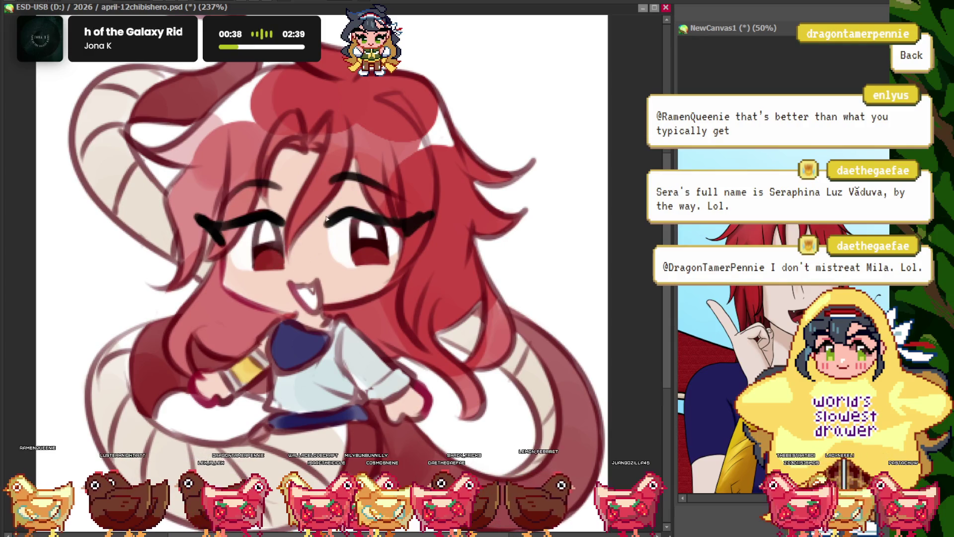
scroll(348, 258, "down", 1)
scroll(405, 272, "up", 2)
scroll(298, 268, "down", 3)
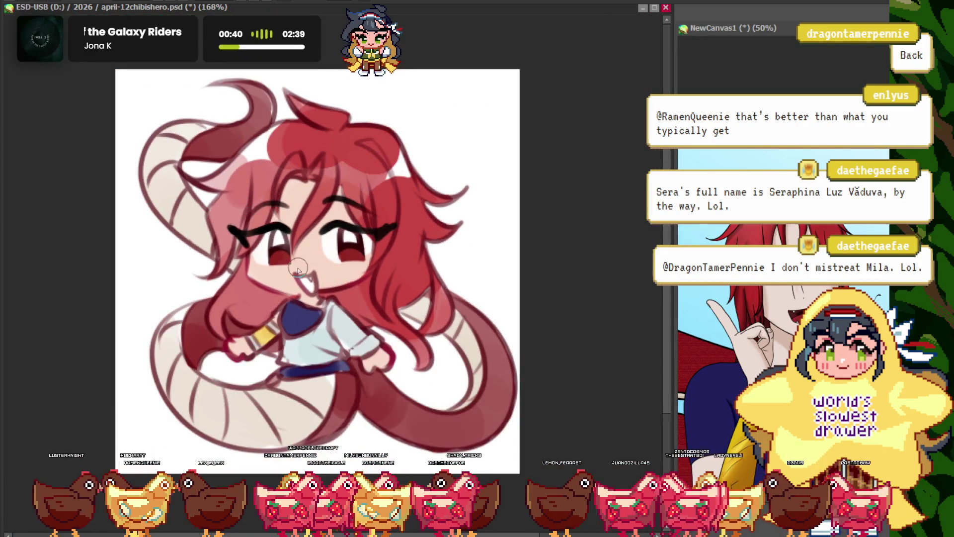
scroll(298, 268, "up", 1)
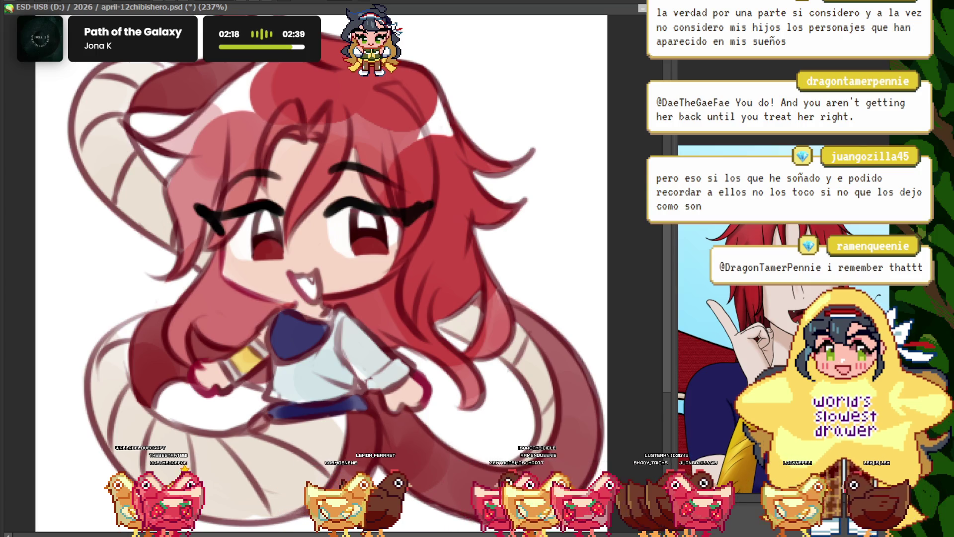
scroll(332, 273, "down", 3)
scroll(332, 273, "up", 2)
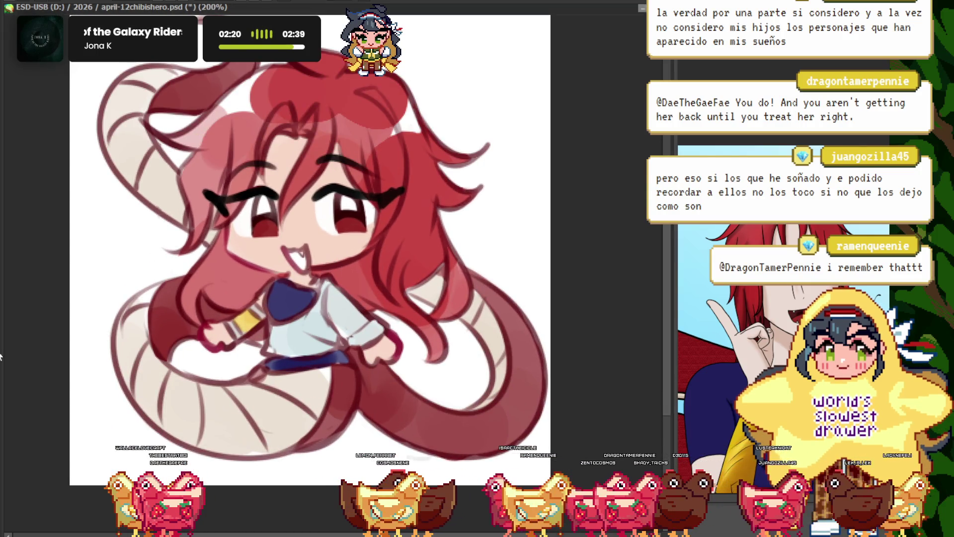
scroll(323, 281, "down", 1)
scroll(313, 121, "up", 3)
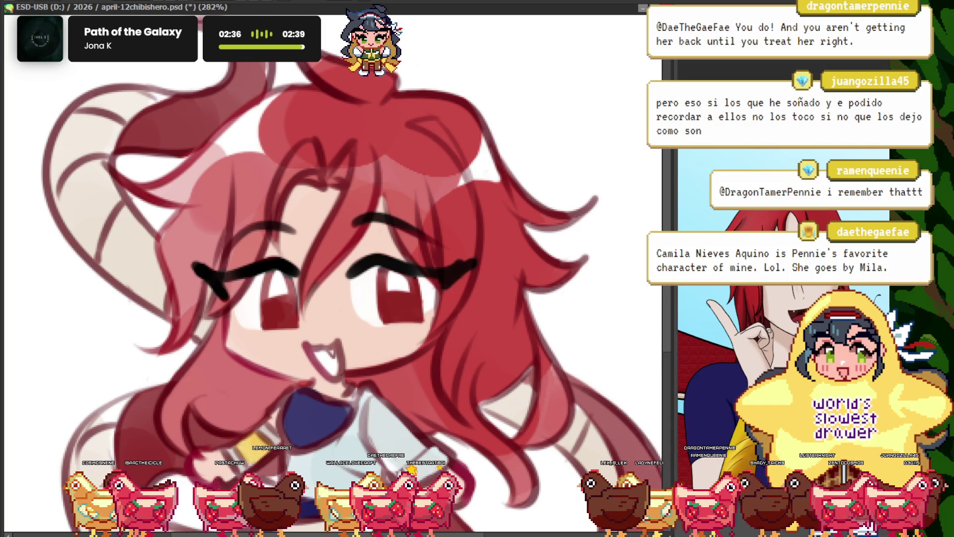
key("ctrl+0")
scroll(387, 209, "up", 5)
key("ctrl+0")
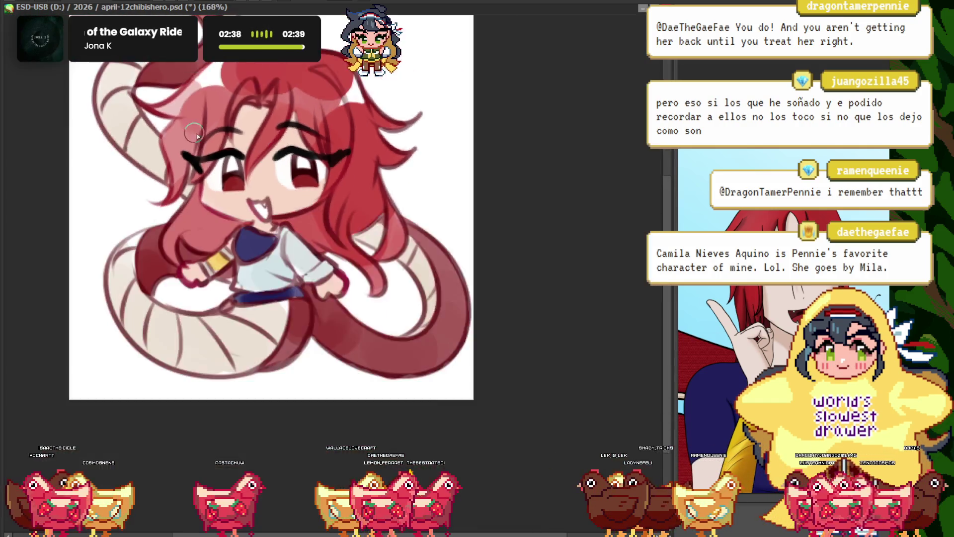
scroll(348, 247, "up", 3)
scroll(383, 249, "up", 1)
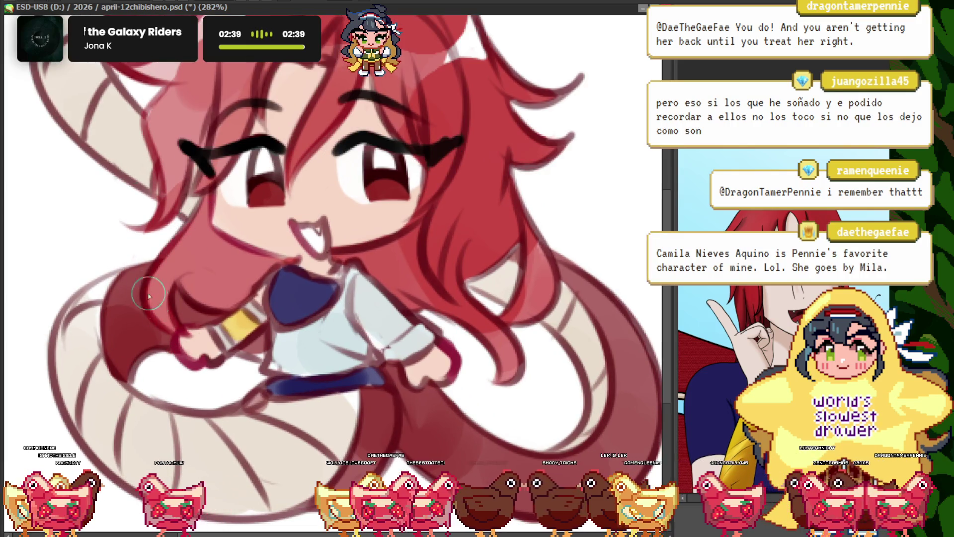
scroll(390, 164, "up", 1)
key("ctrl+0")
scroll(350, 123, "up", 1)
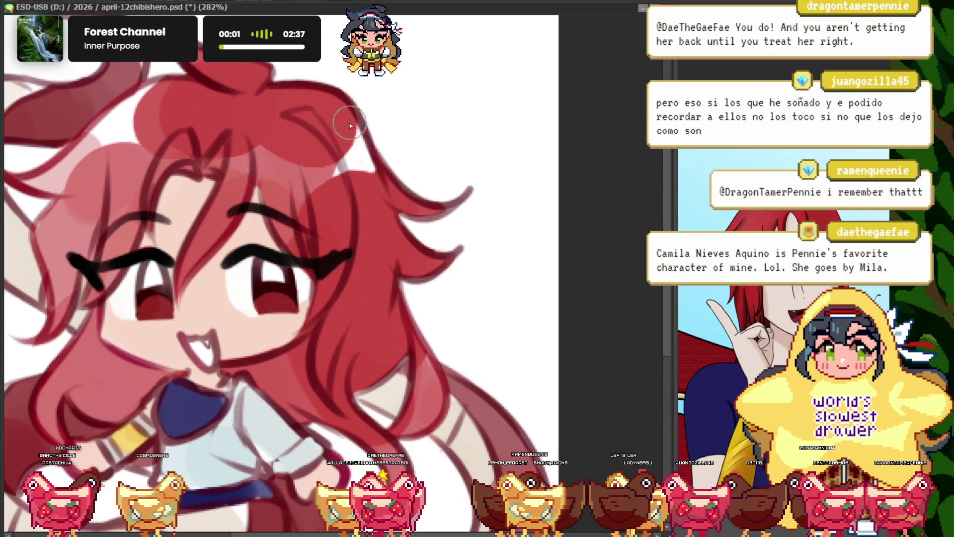
scroll(326, 193, "down", 2)
scroll(178, 210, "up", 1)
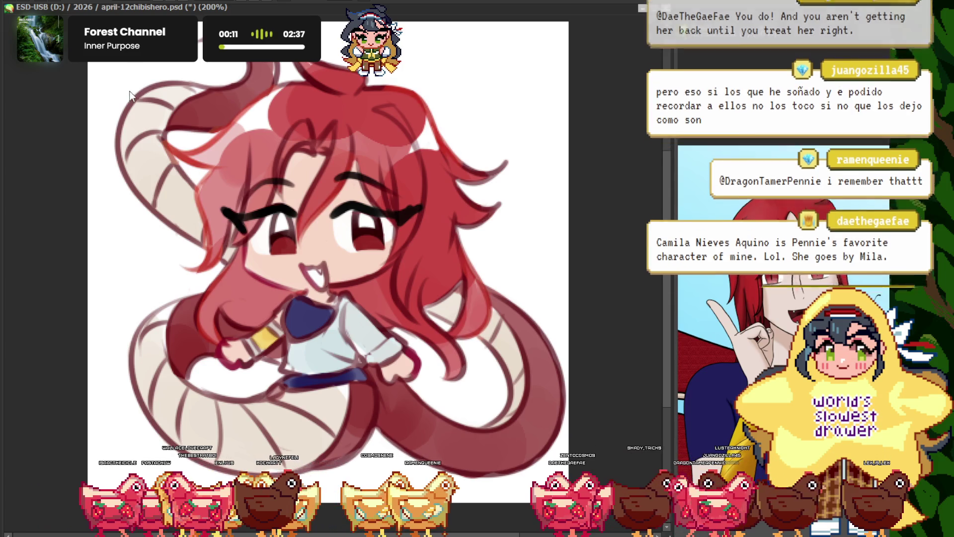
key("ctrl+minus")
key("ctrl+plus")
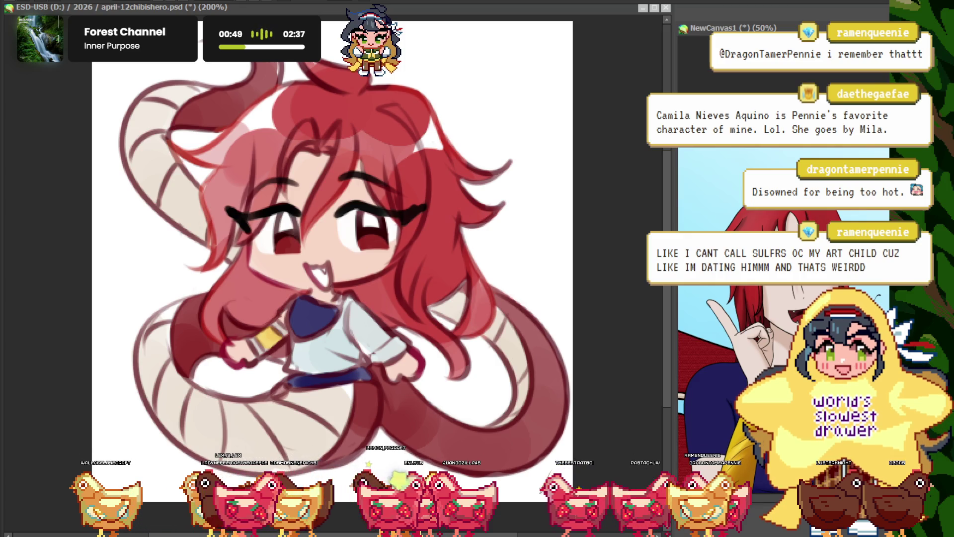
scroll(333, 269, "down", 2)
scroll(333, 268, "up", 3)
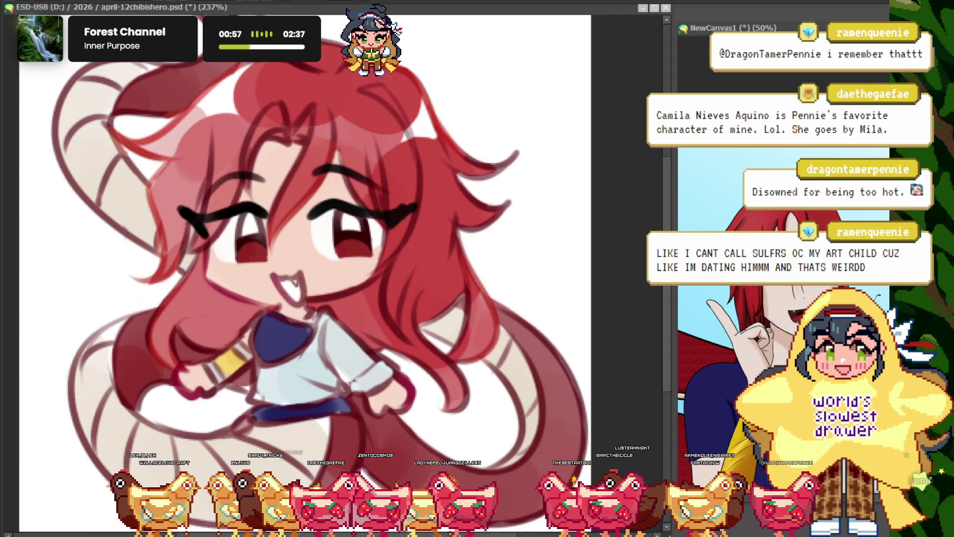
key("ctrl+plus")
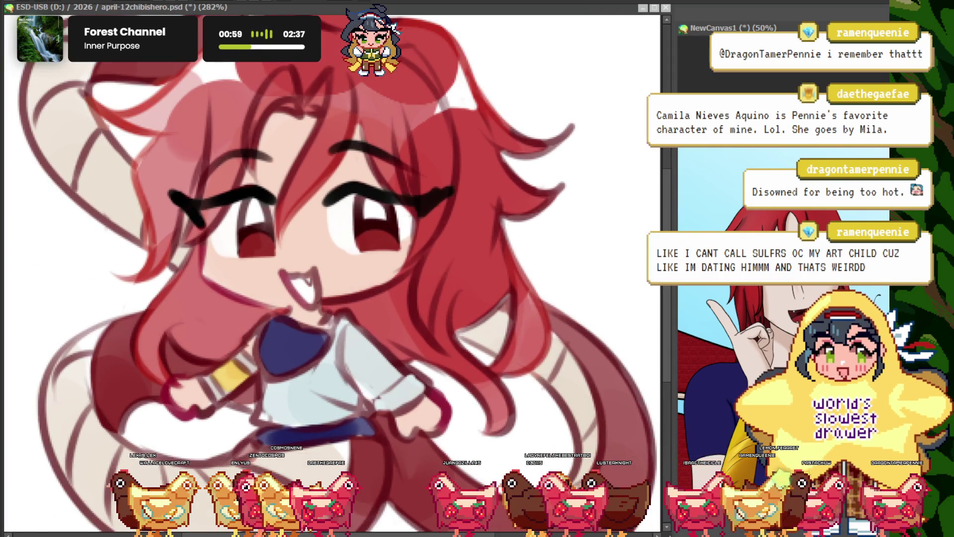
key("ctrl+minus")
key("ctrl+minus")
key("ctrl+minus")
scroll(295, 197, "up", 5)
scroll(234, 217, "down", 4)
scroll(298, 199, "up", 2)
scroll(301, 198, "up", 2)
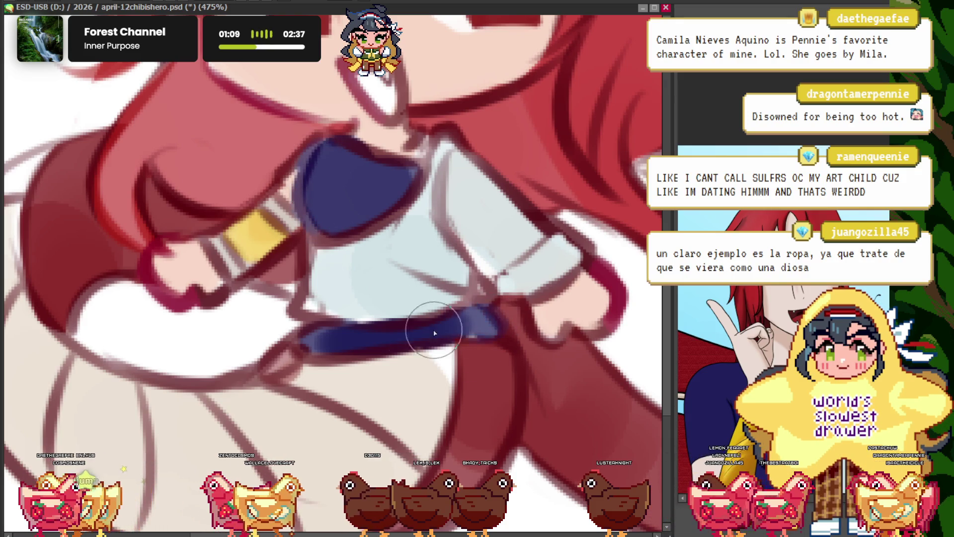
scroll(301, 219, "down", 5)
scroll(301, 219, "up", 1)
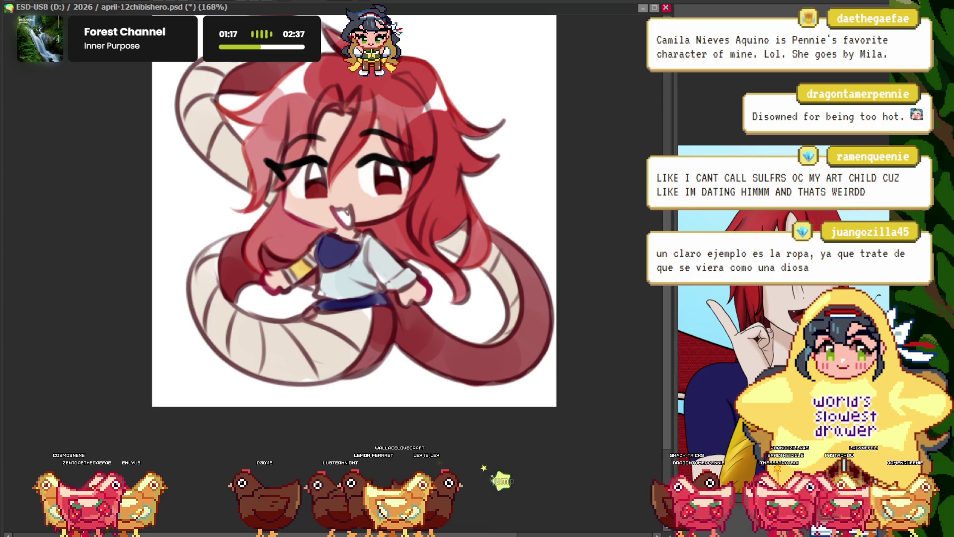
scroll(244, 343, "up", 4)
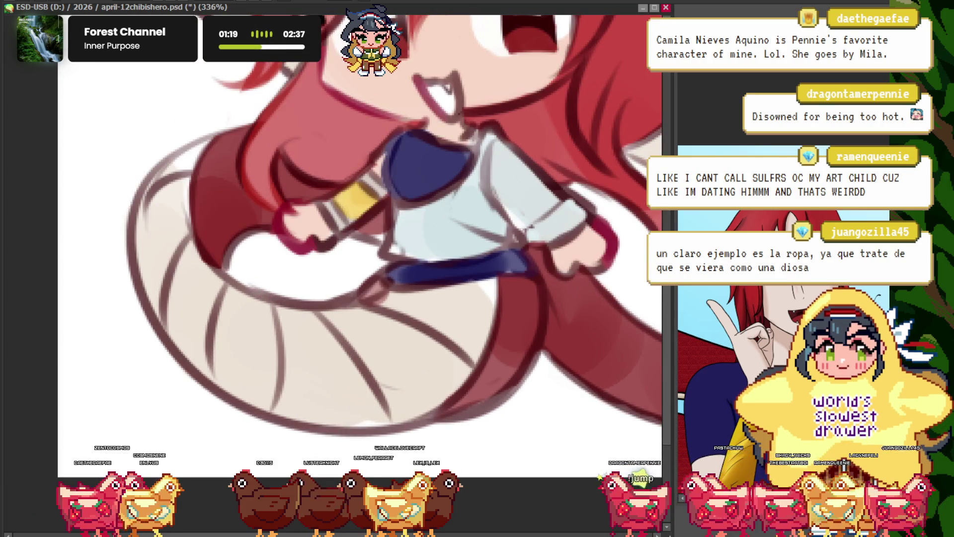
left_click_drag(144, 383, 189, 132)
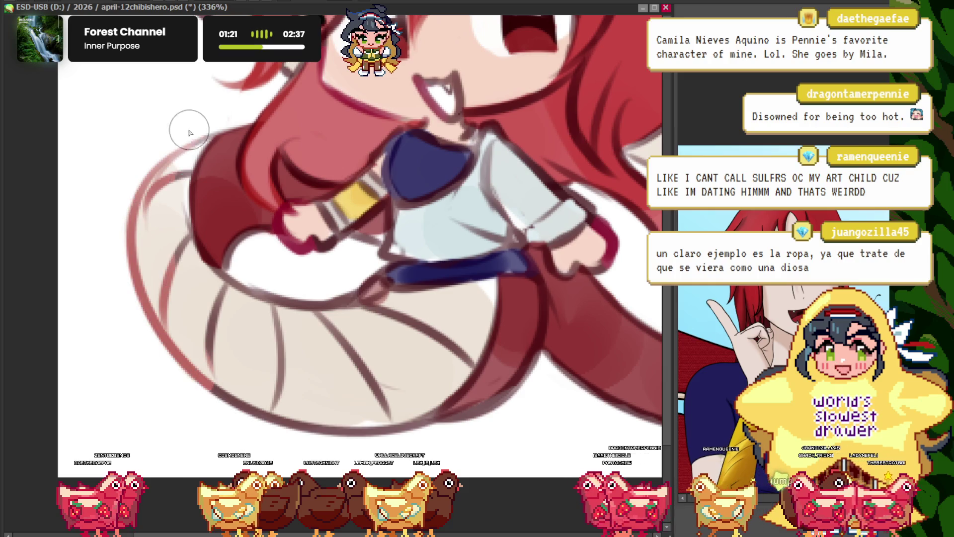
scroll(310, 431, "down", 5)
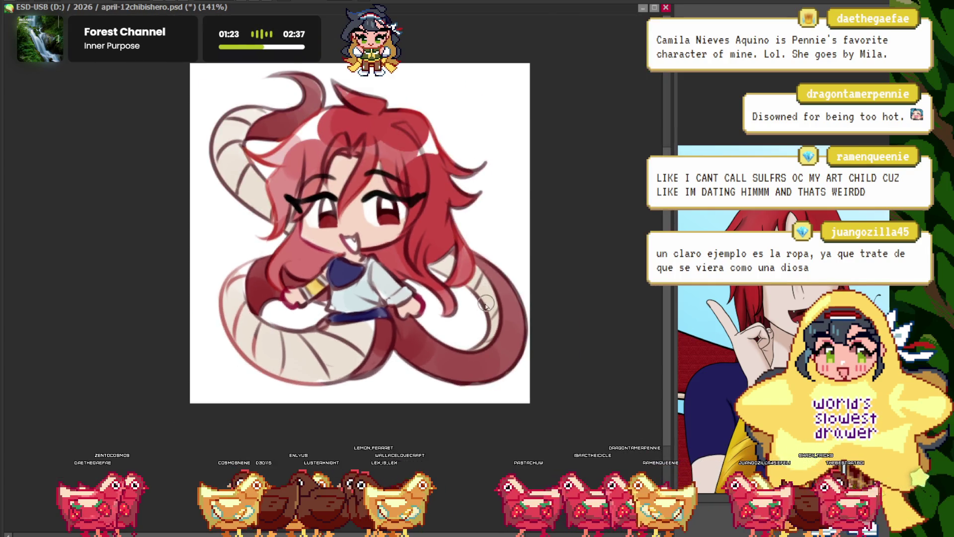
scroll(460, 393, "up", 3)
scroll(171, 174, "down", 4)
scroll(170, 174, "up", 2)
scroll(214, 142, "up", 2)
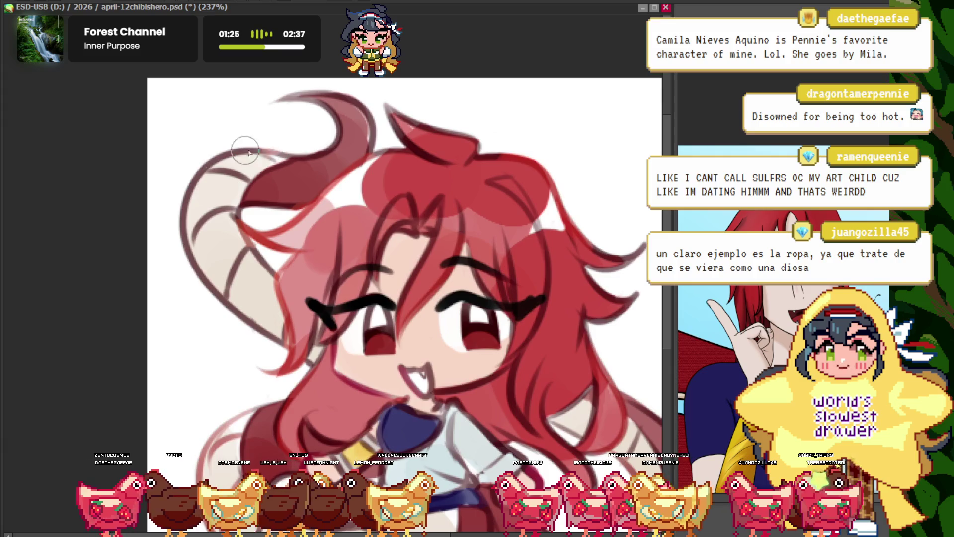
scroll(250, 112, "down", 5)
scroll(250, 112, "up", 1)
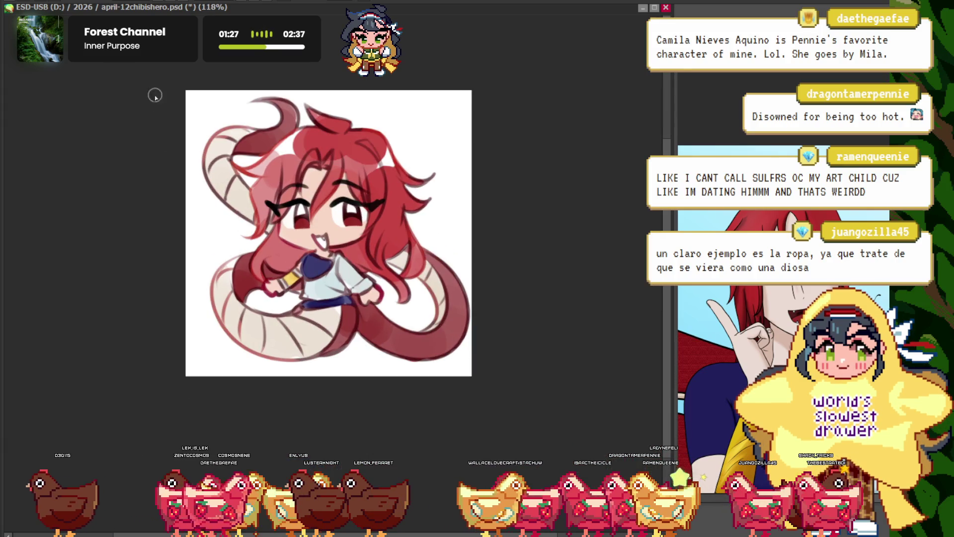
scroll(154, 94, "up", 3)
scroll(516, 401, "up", 3)
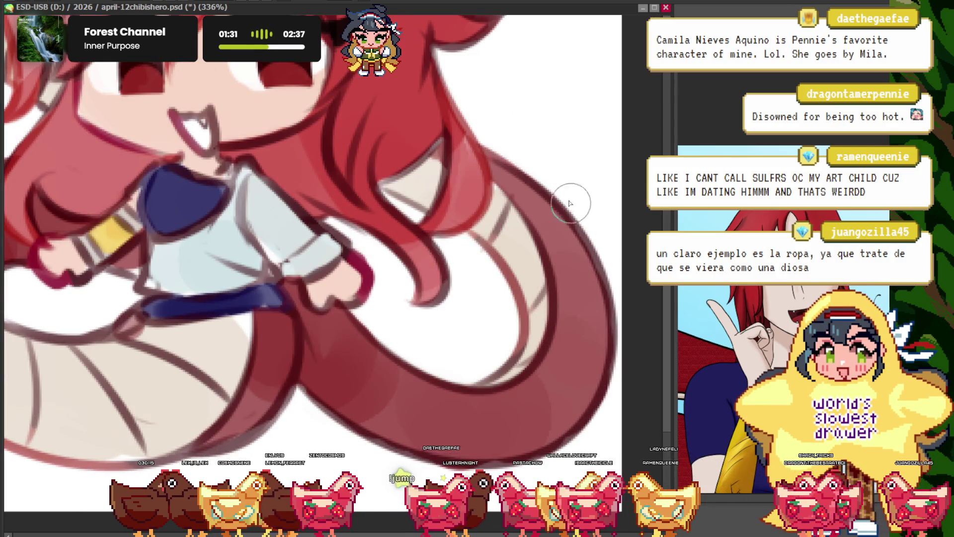
scroll(233, 137, "down", 1)
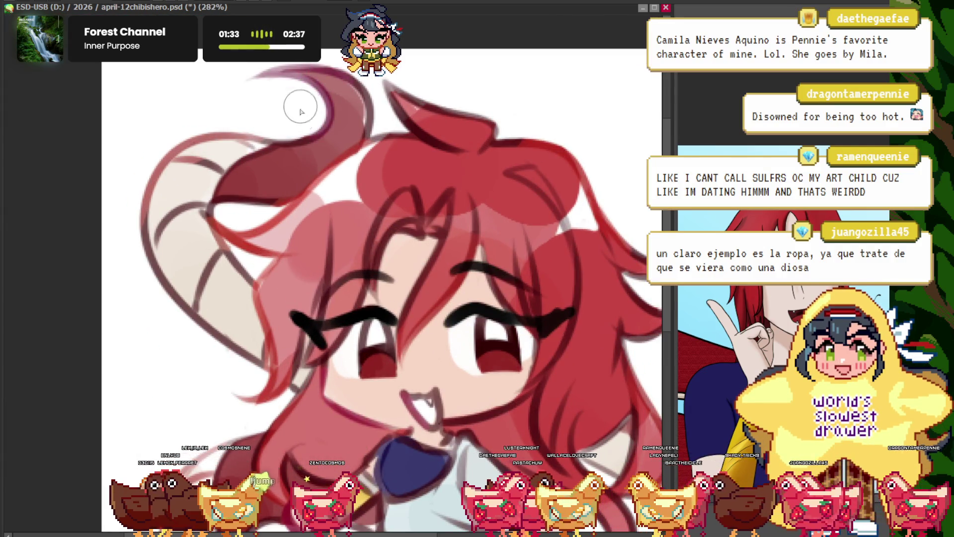
scroll(256, 89, "down", 2)
scroll(219, 285, "down", 2)
scroll(241, 271, "up", 2)
scroll(230, 271, "up", 1)
scroll(230, 270, "down", 4)
scroll(284, 309, "up", 3)
scroll(284, 309, "down", 3)
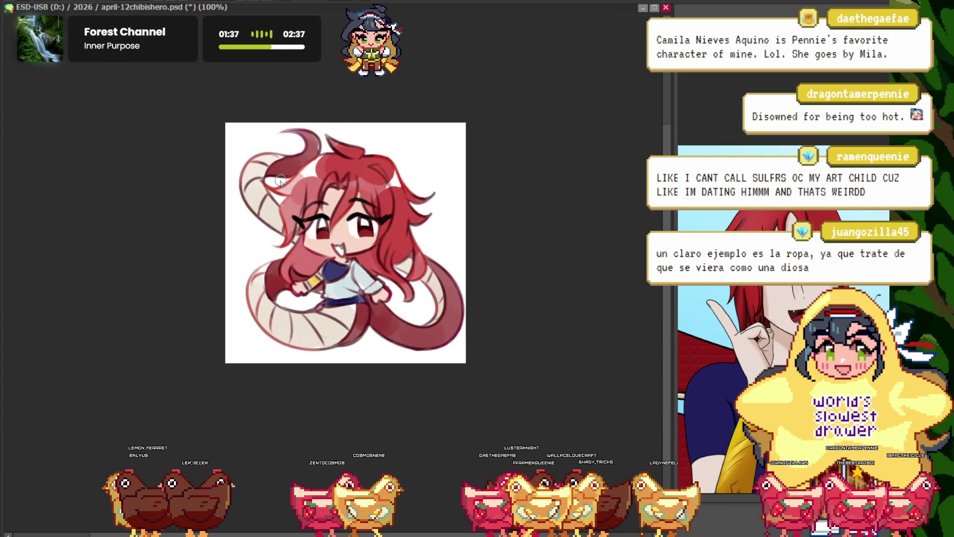
scroll(231, 116, "up", 1)
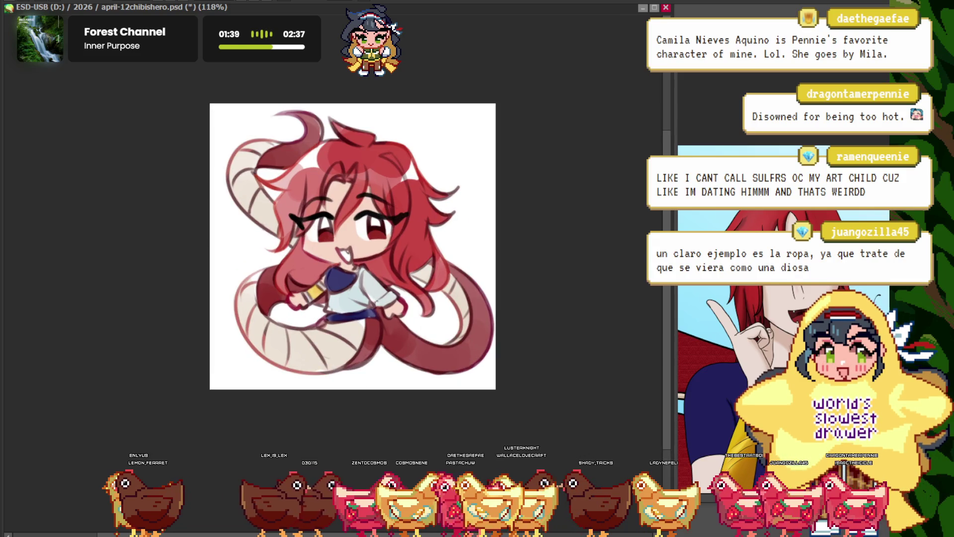
scroll(348, 238, "down", 1)
scroll(343, 228, "up", 1)
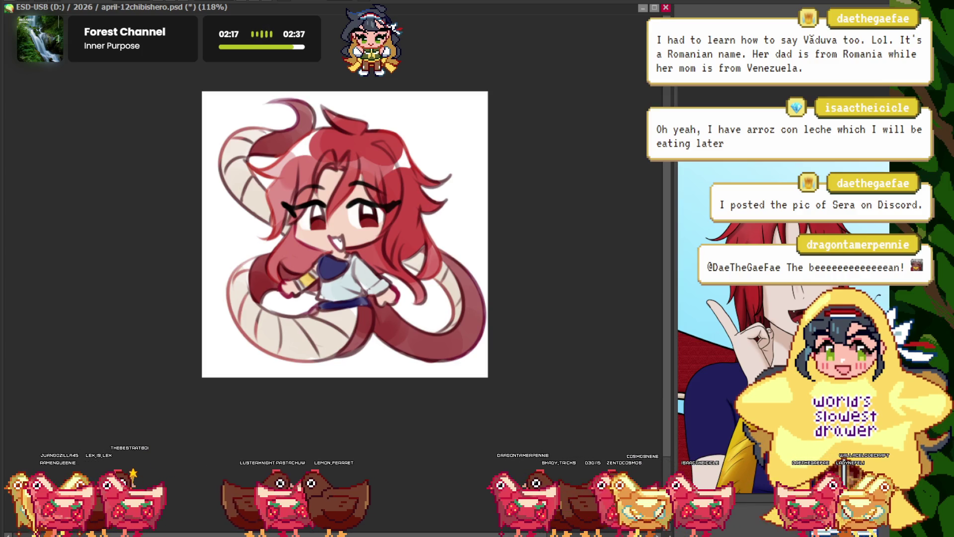
key("ctrl+z")
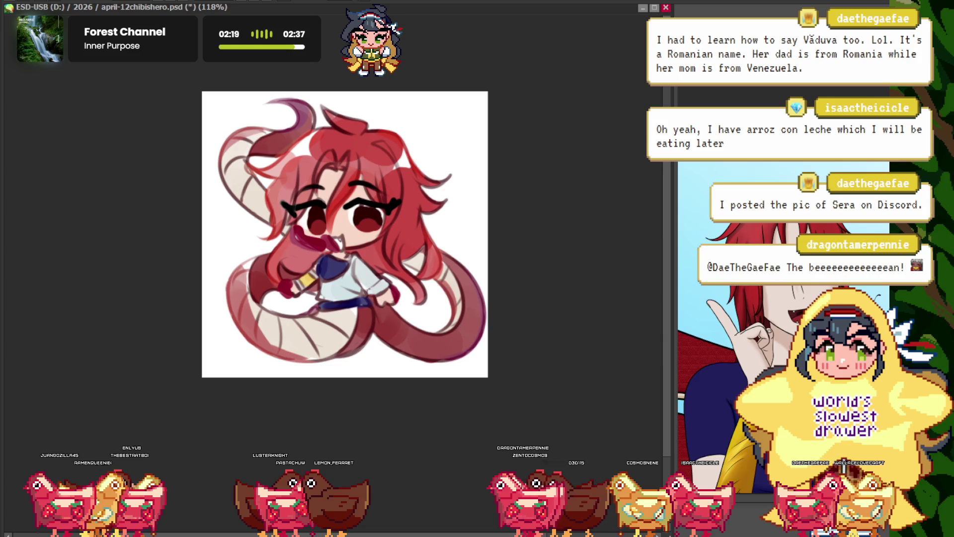
- Redo to restore the finished open-mouth smile and zoom in to review the face
key("ctrl+y")
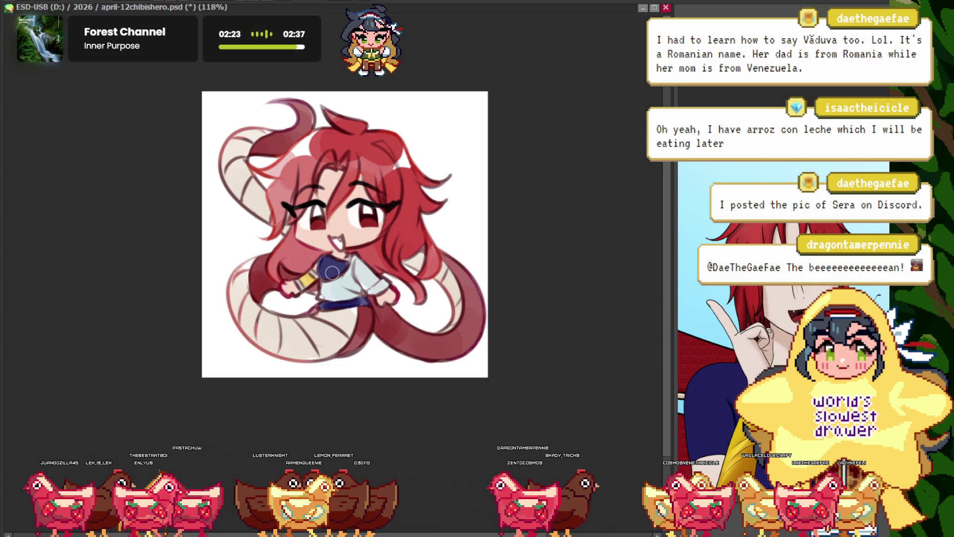
scroll(405, 334, "up", 5)
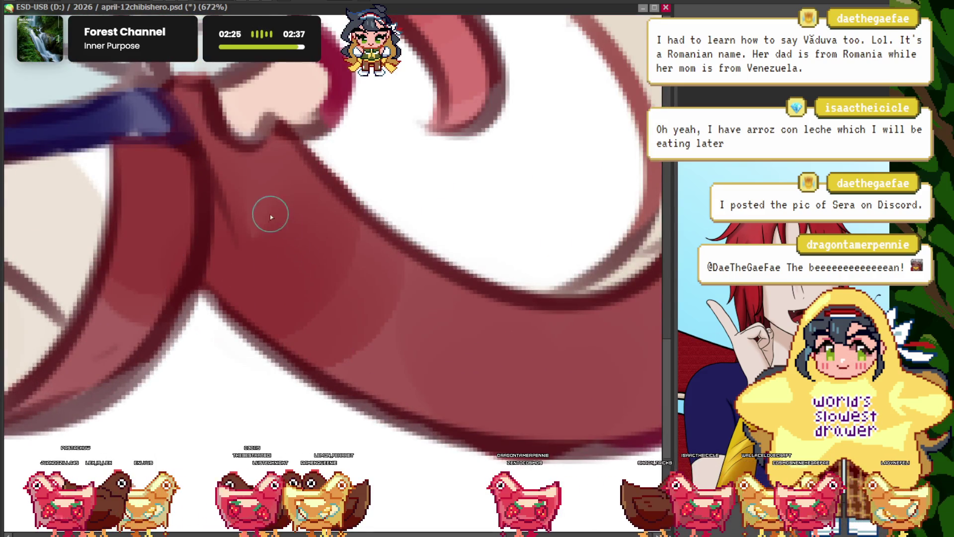
scroll(359, 304, "down", 5)
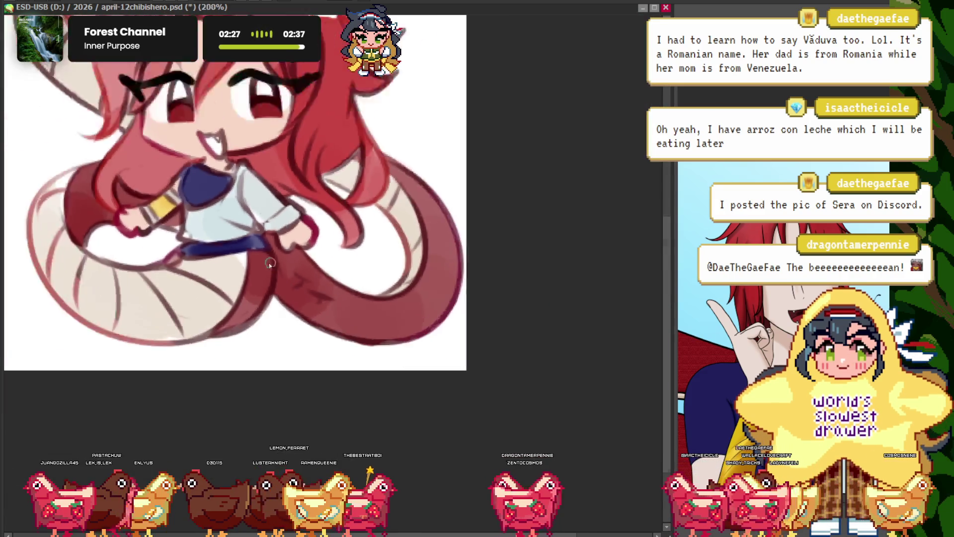
scroll(358, 279, "up", 3)
scroll(482, 279, "down", 3)
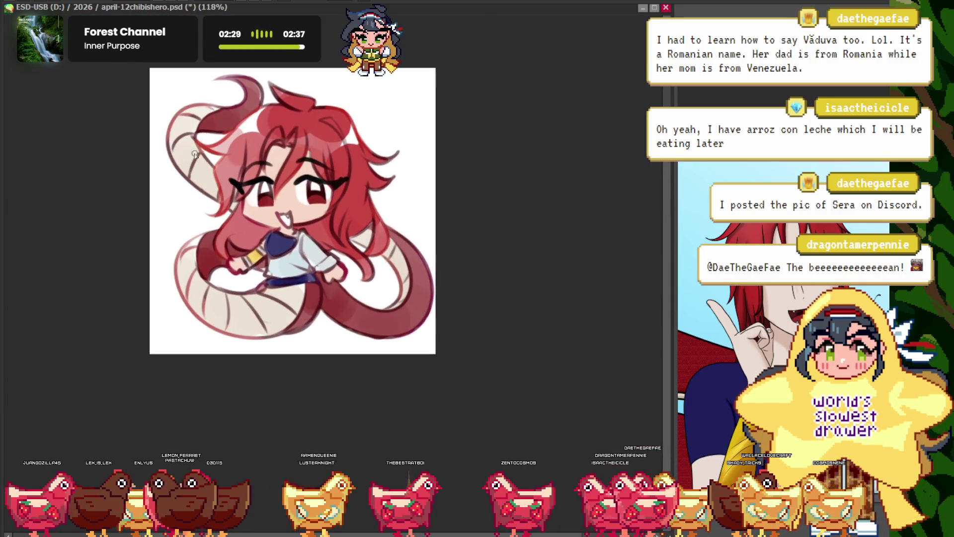
scroll(348, 308, "up", 2)
scroll(299, 258, "down", 2)
scroll(241, 239, "down", 2)
scroll(310, 241, "up", 3)
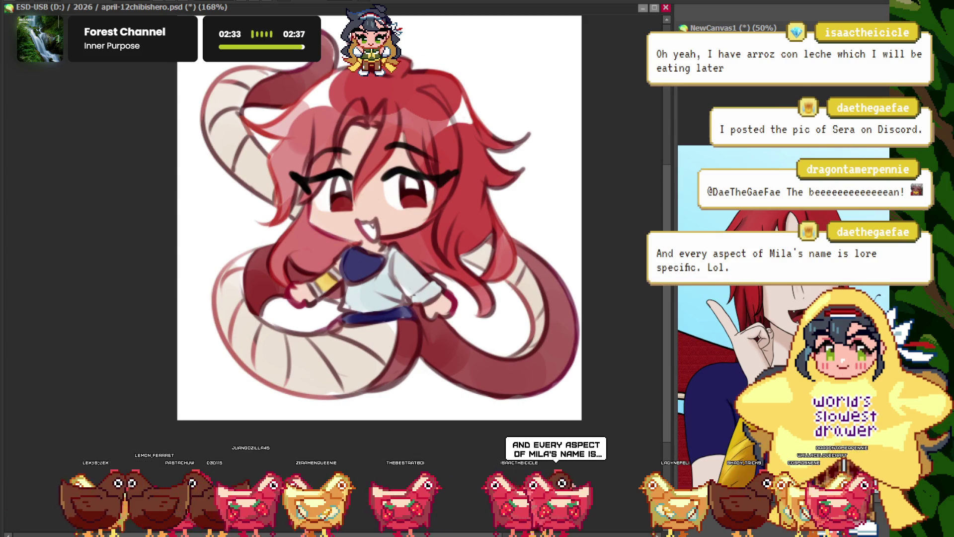
scroll(273, 258, "down", 2)
scroll(273, 258, "up", 2)
scroll(274, 283, "down", 3)
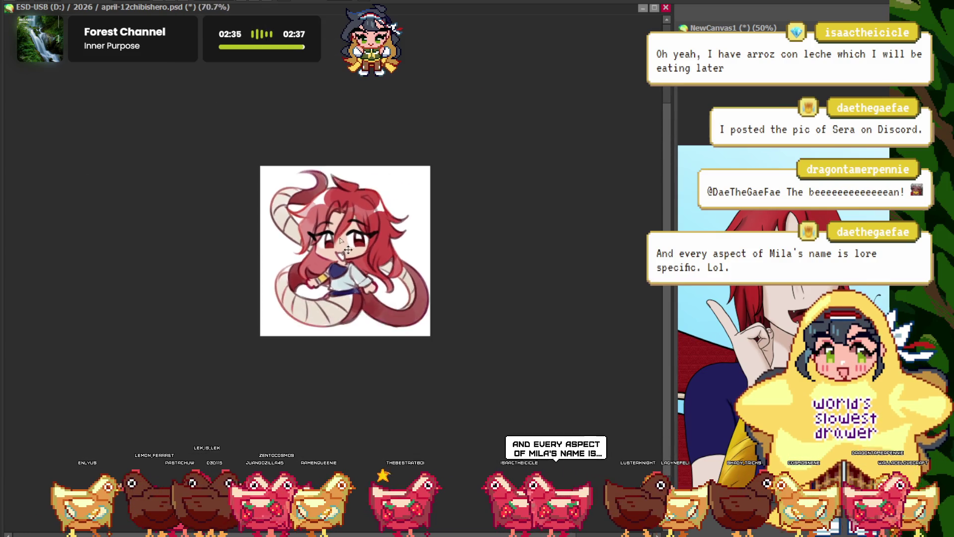
scroll(275, 284, "up", 2)
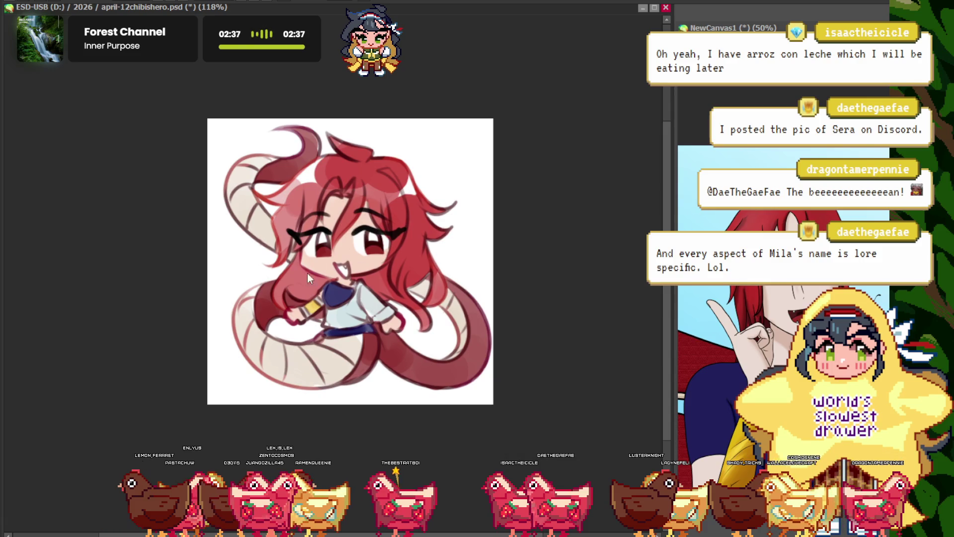
scroll(321, 269, "up", 10)
scroll(124, 184, "down", 10)
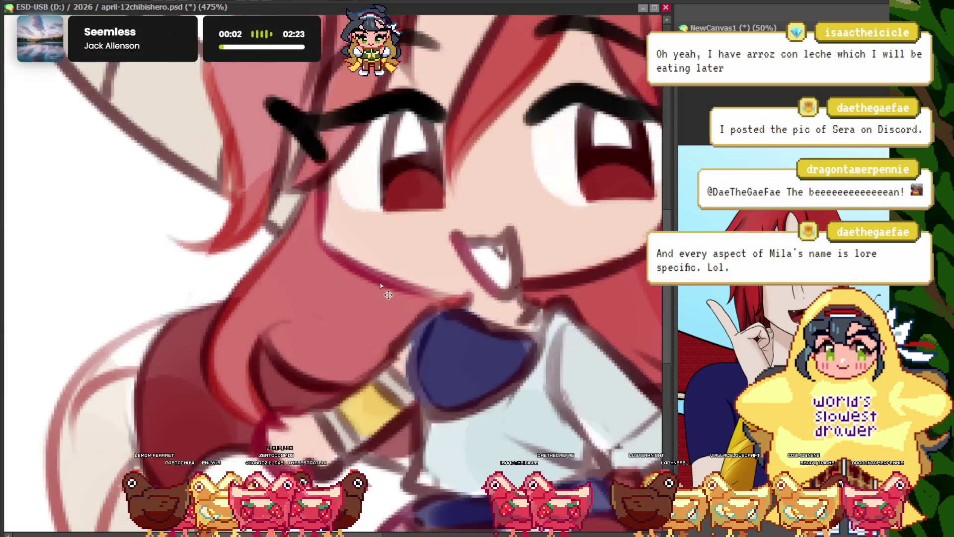
scroll(371, 259, "up", 2)
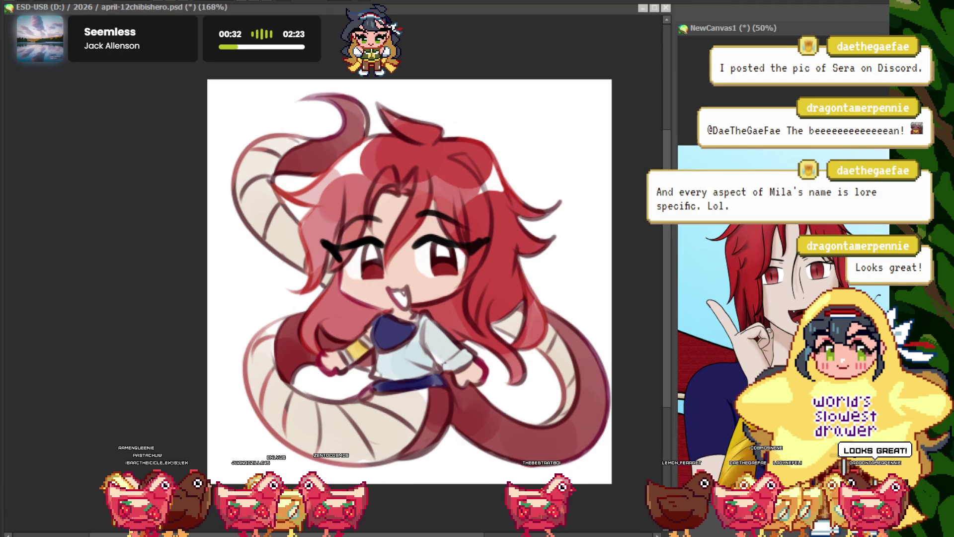
- Zoom between whole drawing and face, then hide the chibi to leave a blank canvas
key("minus")
key("plus")
key("plus")
key("plus")
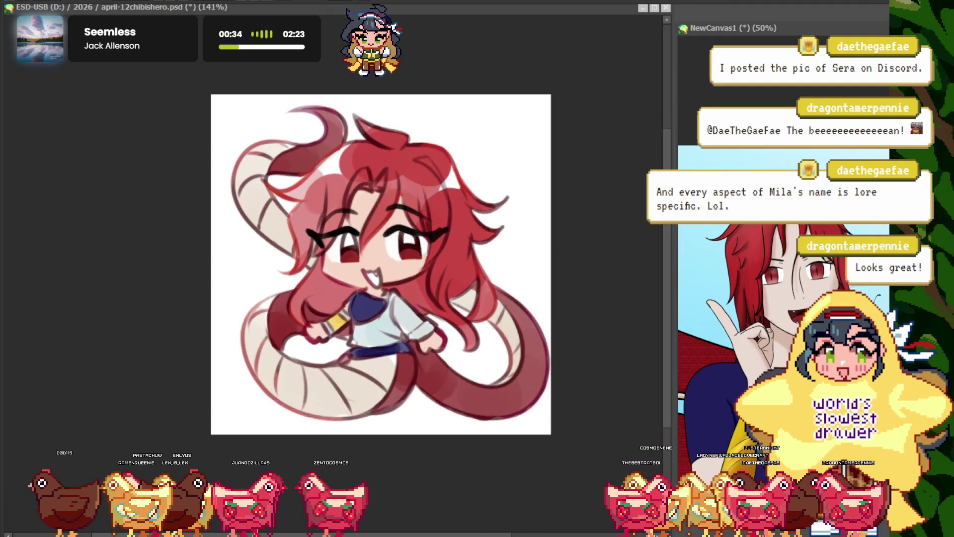
key("plus")
key("plus")
key("plus")
key("plus")
key("plus")
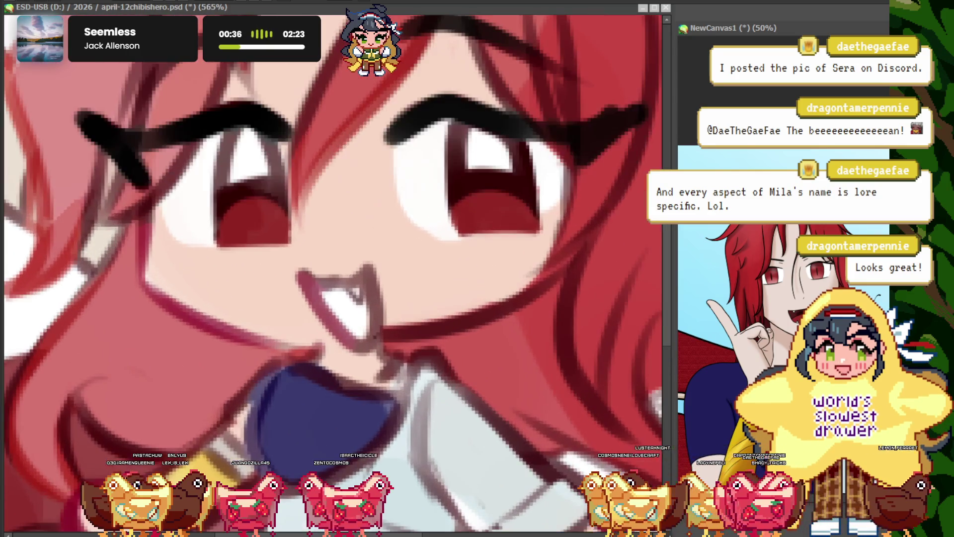
key("minus")
key("minus")
key("minus")
key("plus")
key("plus")
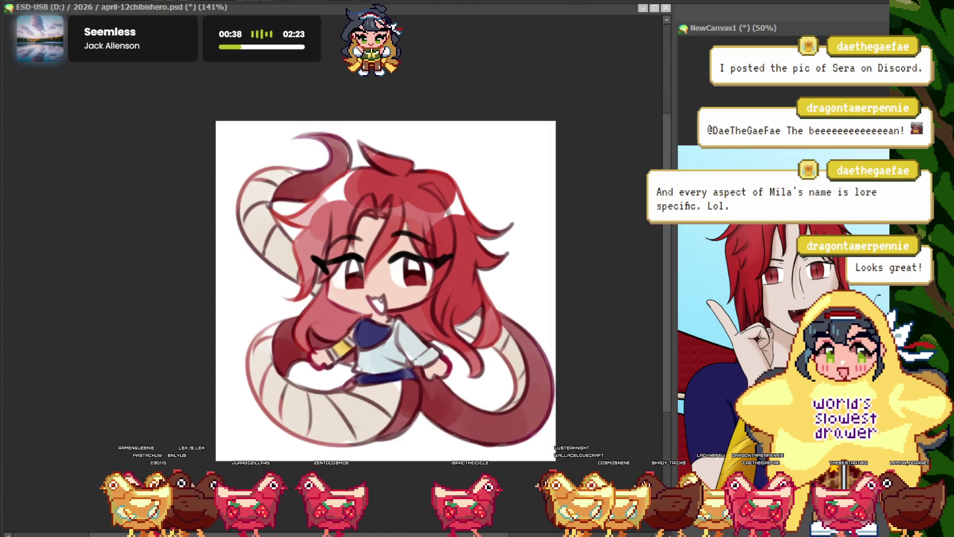
key("ctrl+x")
left_click_drag(691, 29, 283, 28)
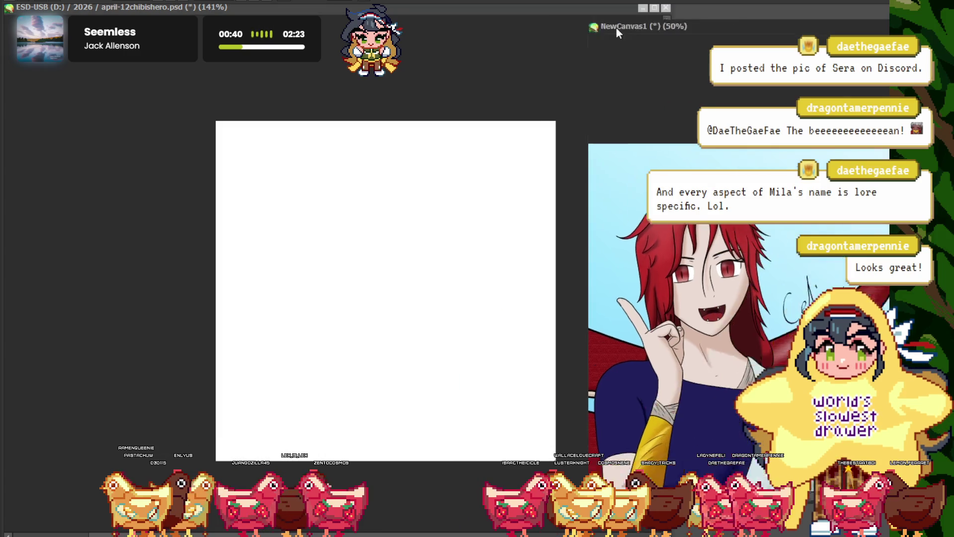
- Zoom the tentacle painting, put it away, and switch to the NewCanvas7 pink-haired girl canvas
key("plus")
key("plus")
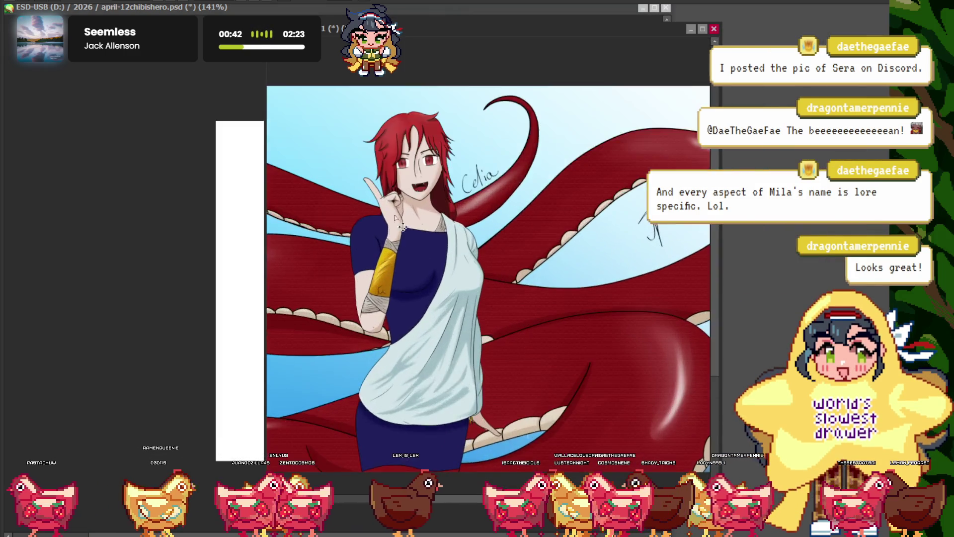
key("minus")
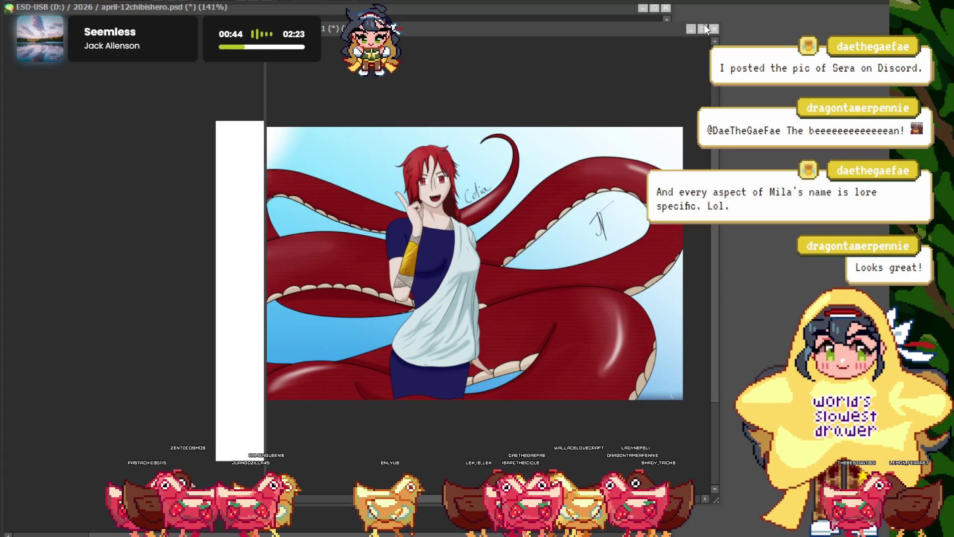
key("ctrl+Tab")
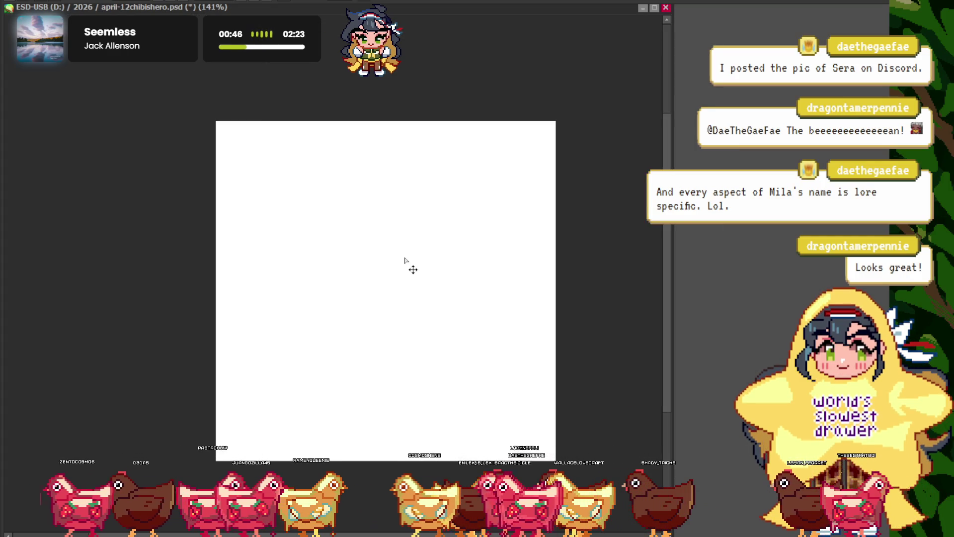
key("ctrl+Tab")
- Move the NewCanvas7 window to the upper right beside the blank psd canvas
left_click_drag(173, 135, 418, 49)
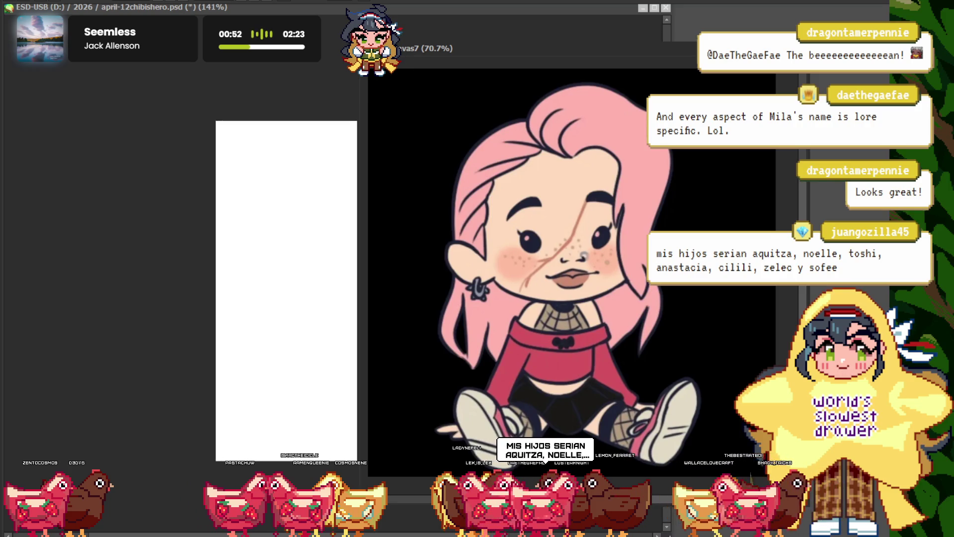
left_click_drag(388, 48, 524, 11)
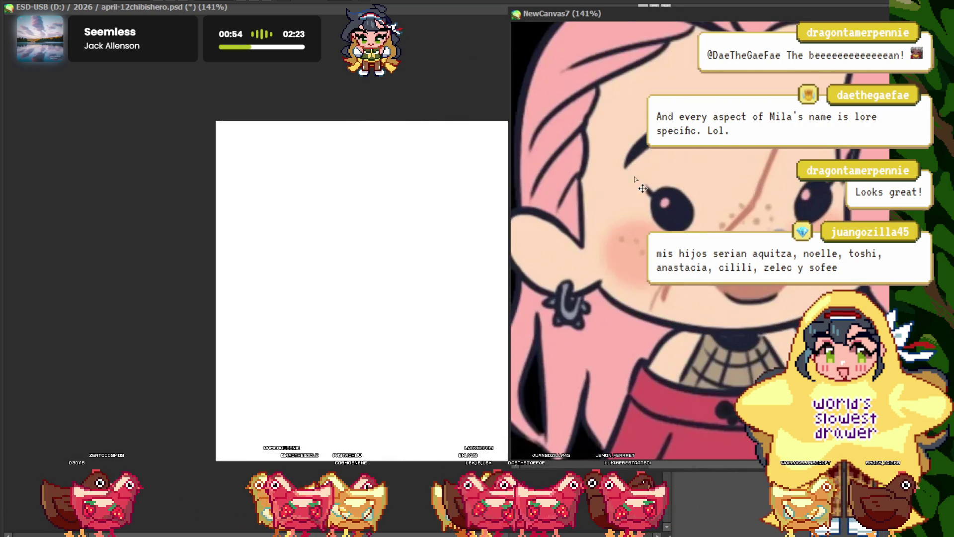
scroll(641, 187, "down", 1)
scroll(634, 174, "down", 3)
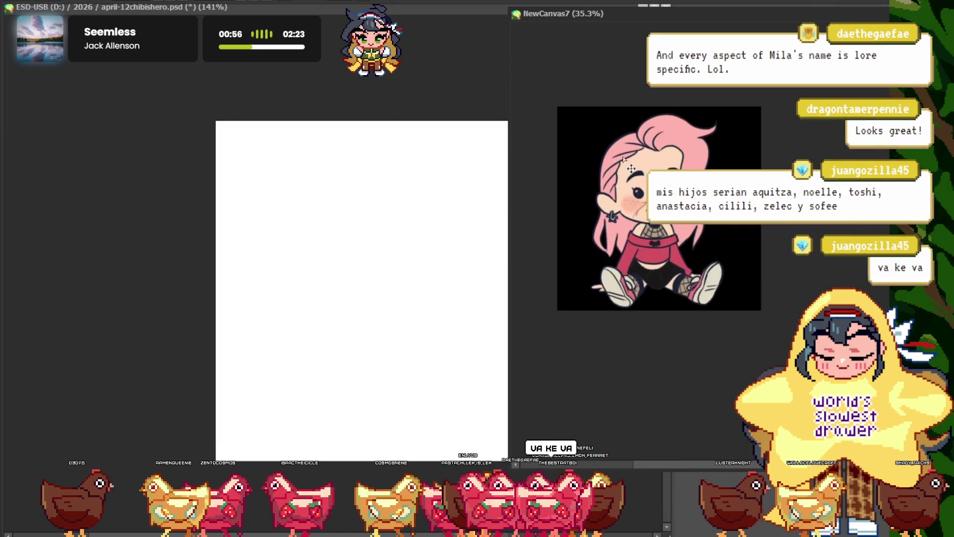
scroll(631, 168, "up", 2)
left_click_drag(531, 15, 600, 35)
scroll(720, 274, "down", 2)
scroll(721, 274, "up", 1)
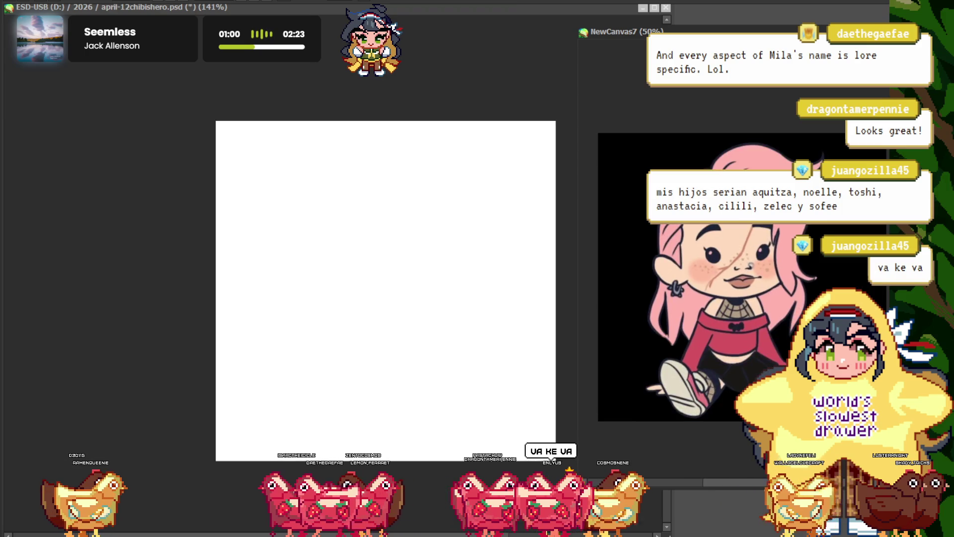